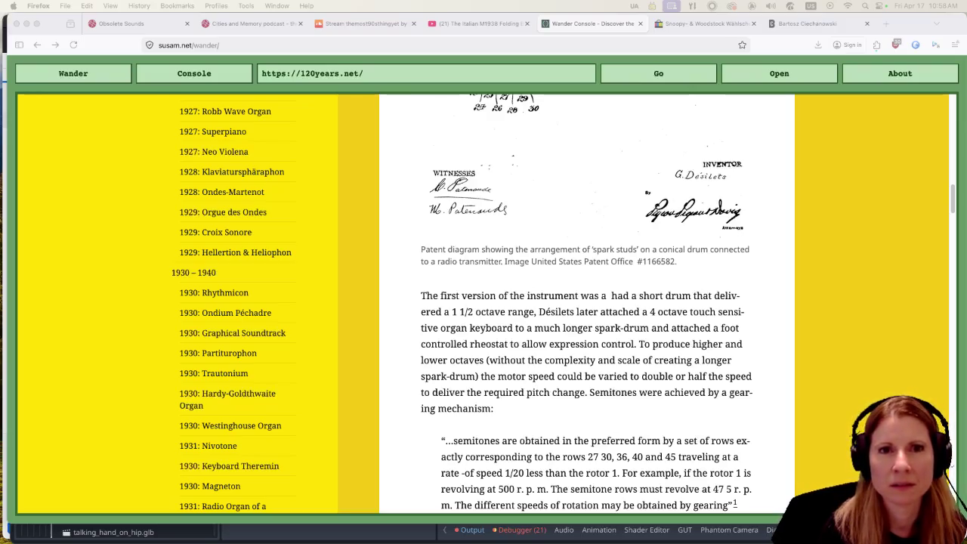
Open the Free Metal faircamp site at kaikuehne.net/faircamp and its Test release page.
click(778, 73)
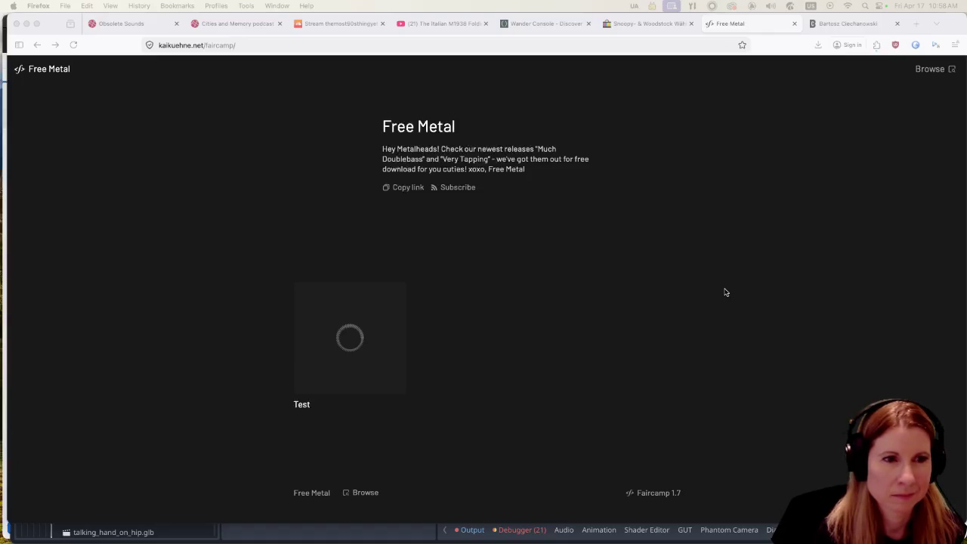
click(362, 342)
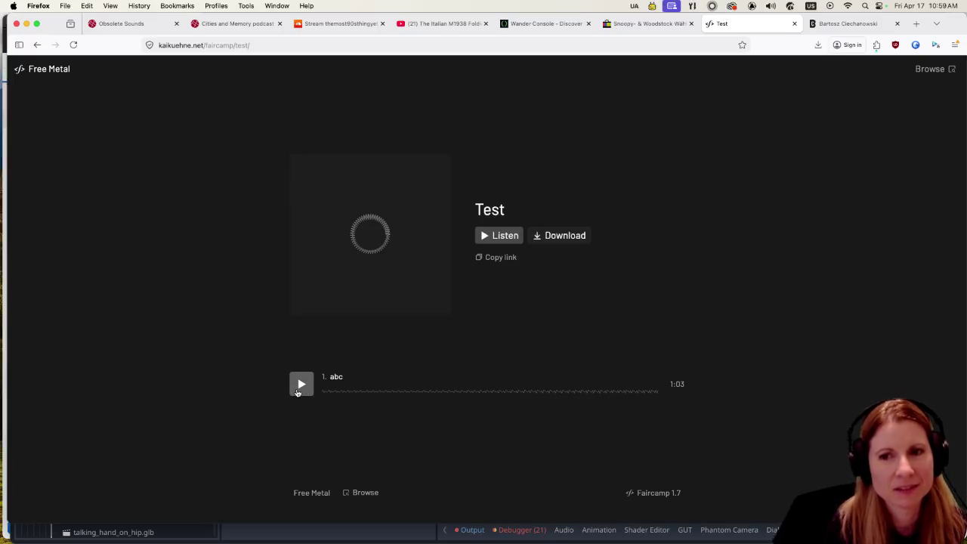
Play the abc track with the volume lowered, pause it at 0:32, then bring up the volume-control article.
click(297, 391)
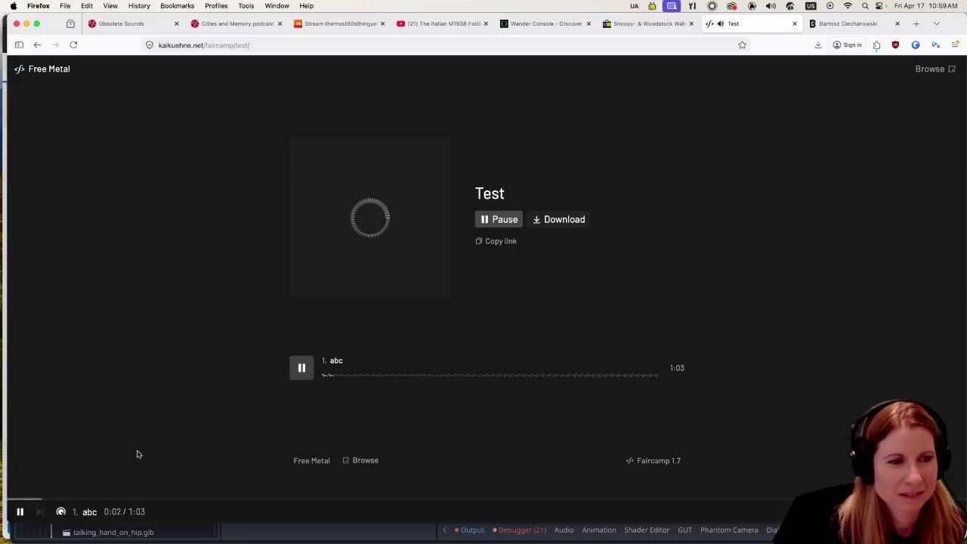
mouse_move(58, 515)
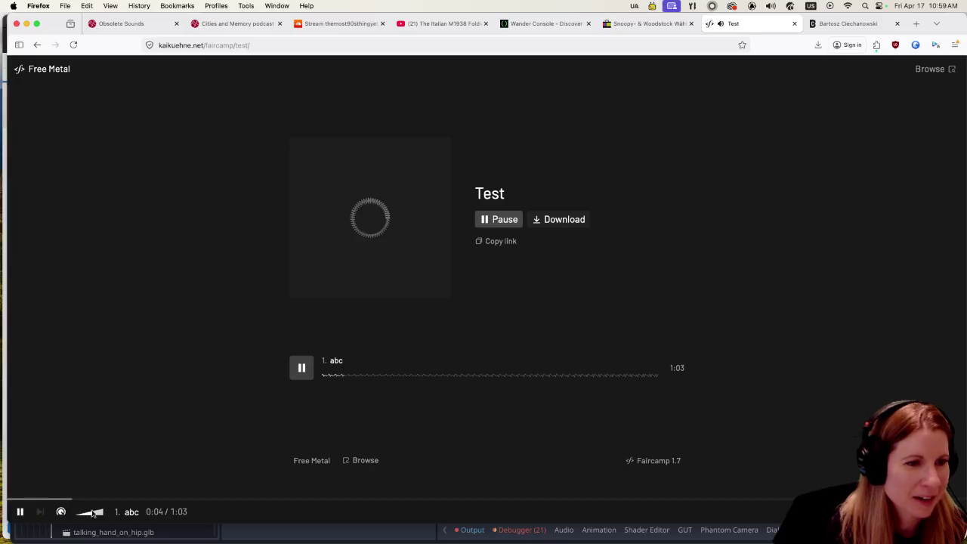
drag(98, 515, 85, 520)
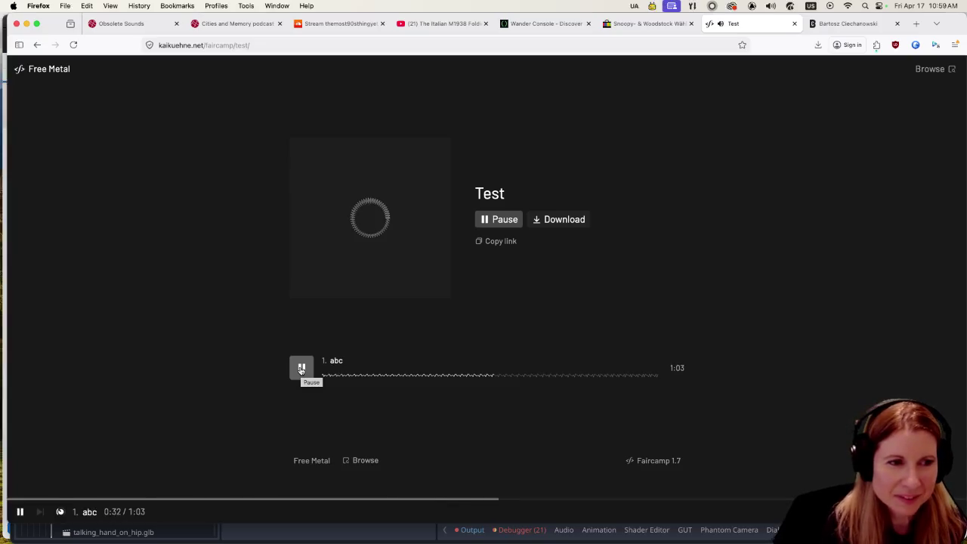
click(302, 368)
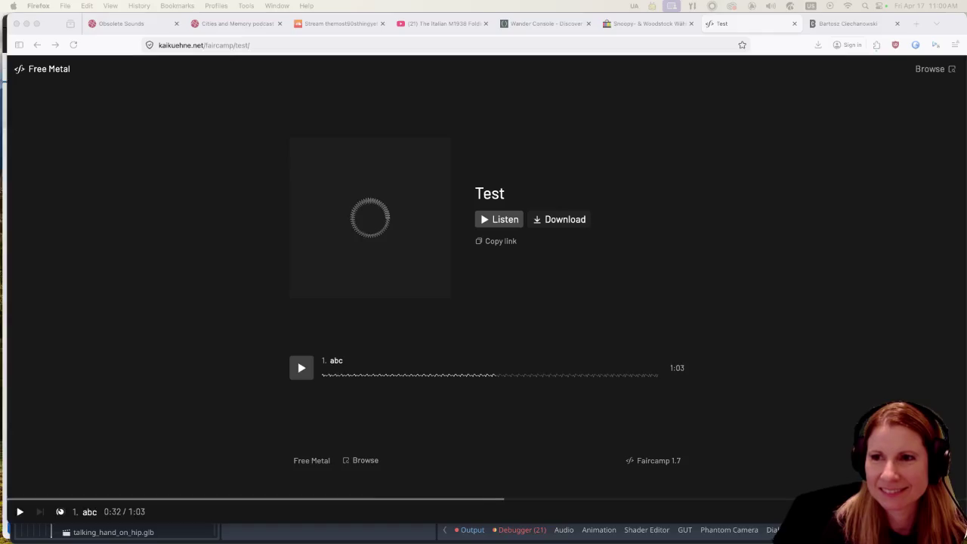
drag(529, 83, 404, 24)
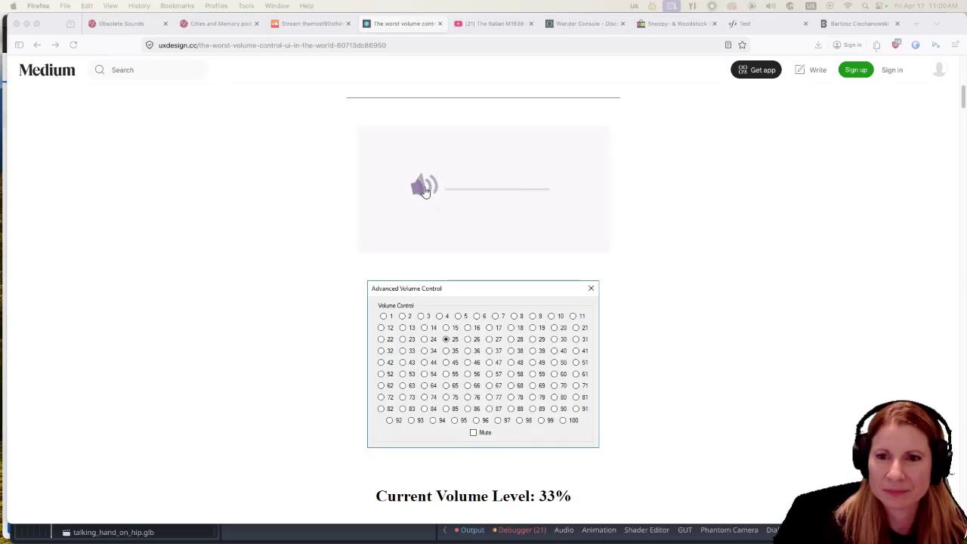
Try the article's tilting volume slider demo by dragging the bar's end.
scroll(216, 361, up, 10)
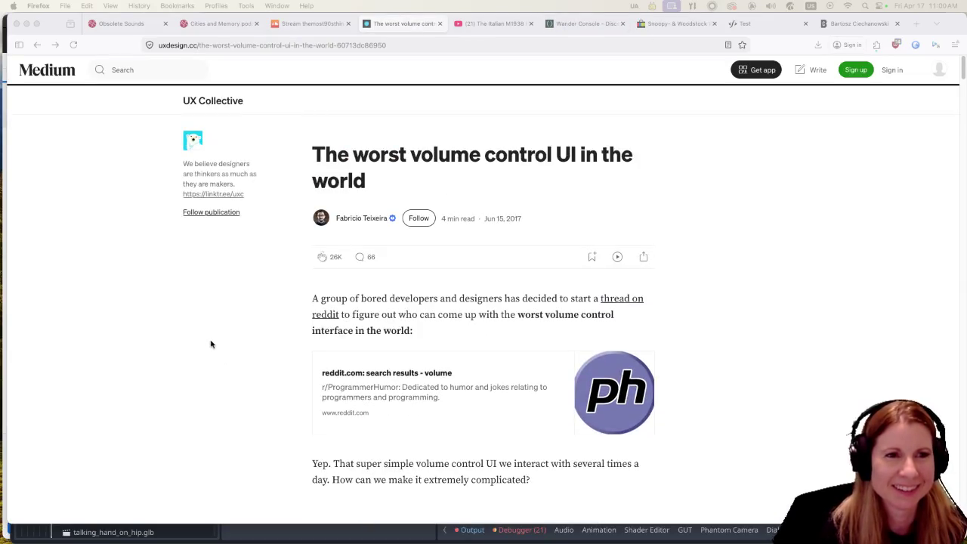
scroll(751, 367, down, 6)
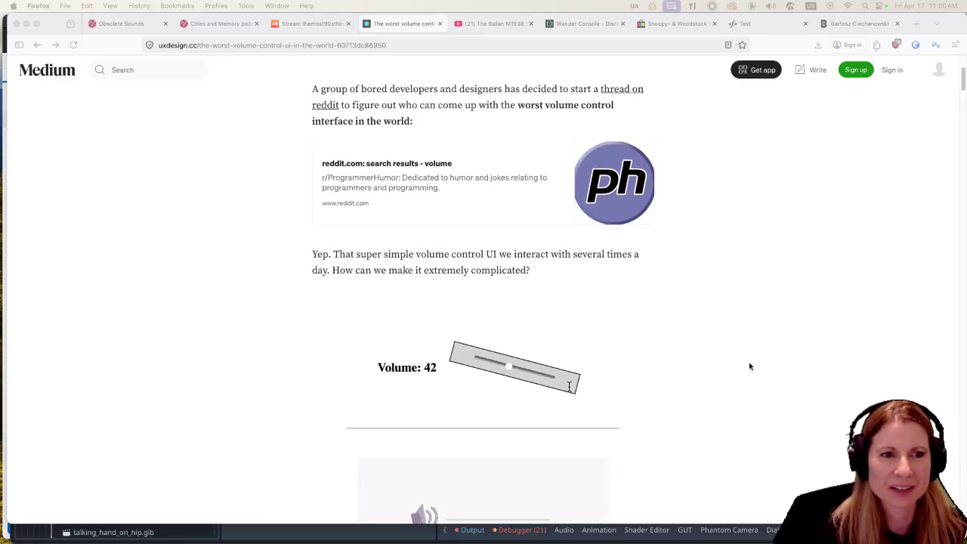
mouse_move(566, 342)
mouse_down()
mouse_move(573, 325)
mouse_move(569, 357)
mouse_up()
Scroll down through the dice-roll, latitude, microphone-noise and bouncing-dots volume control examples.
scroll(612, 367, down, 3)
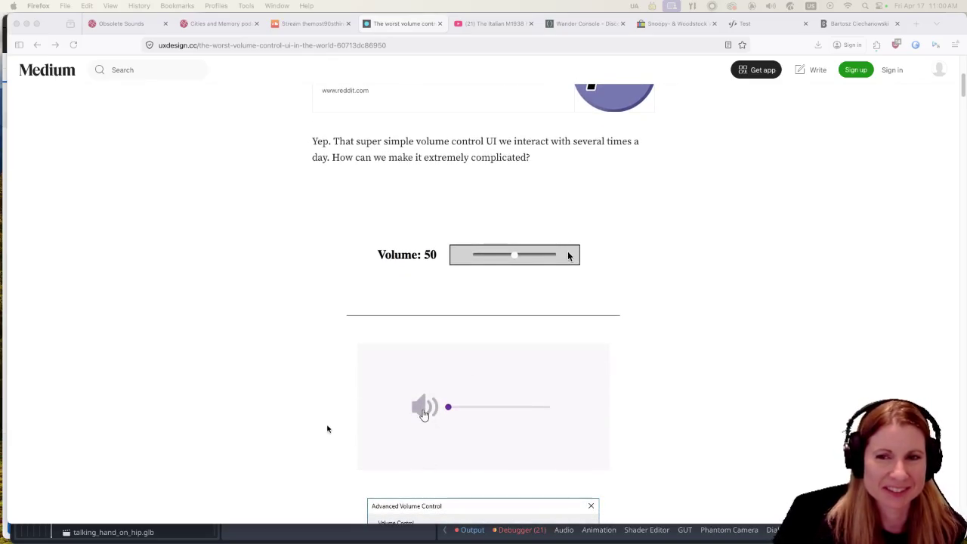
scroll(328, 427, down, 2)
scroll(312, 418, down, 5)
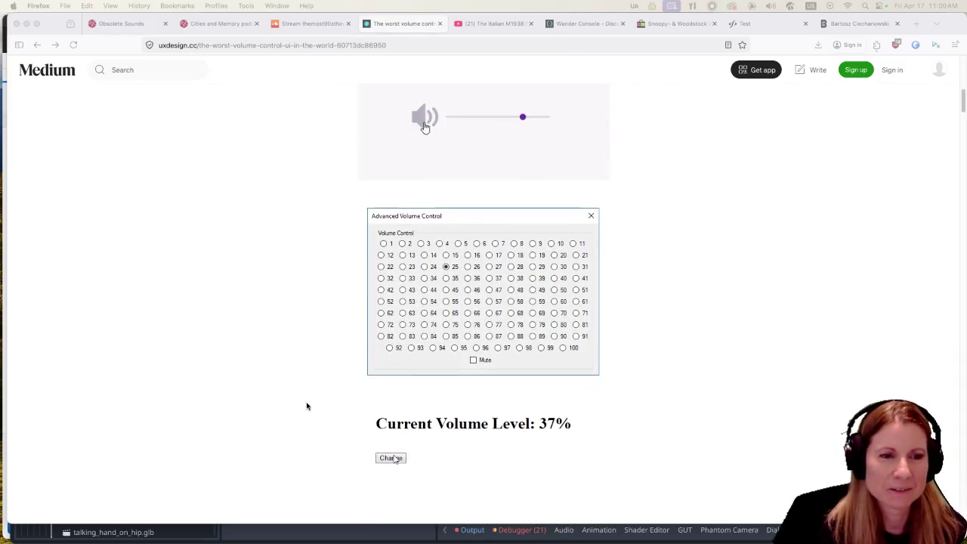
scroll(307, 407, down, 1)
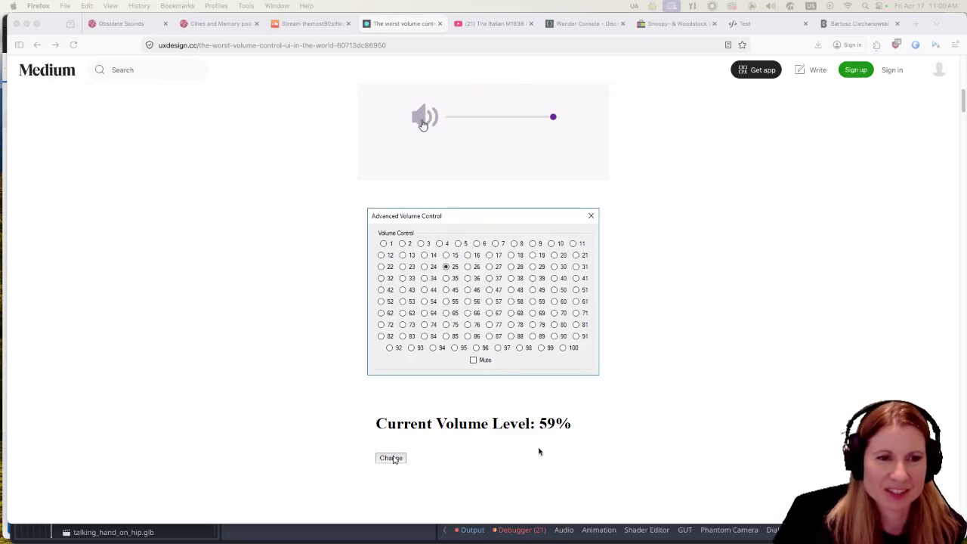
scroll(341, 398, down, 3)
scroll(341, 397, down, 5)
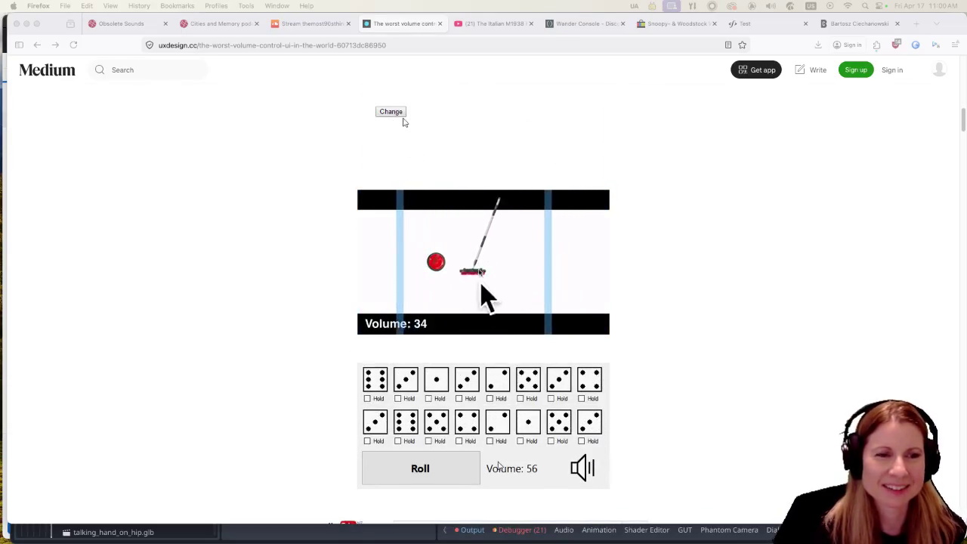
scroll(295, 344, down, 3)
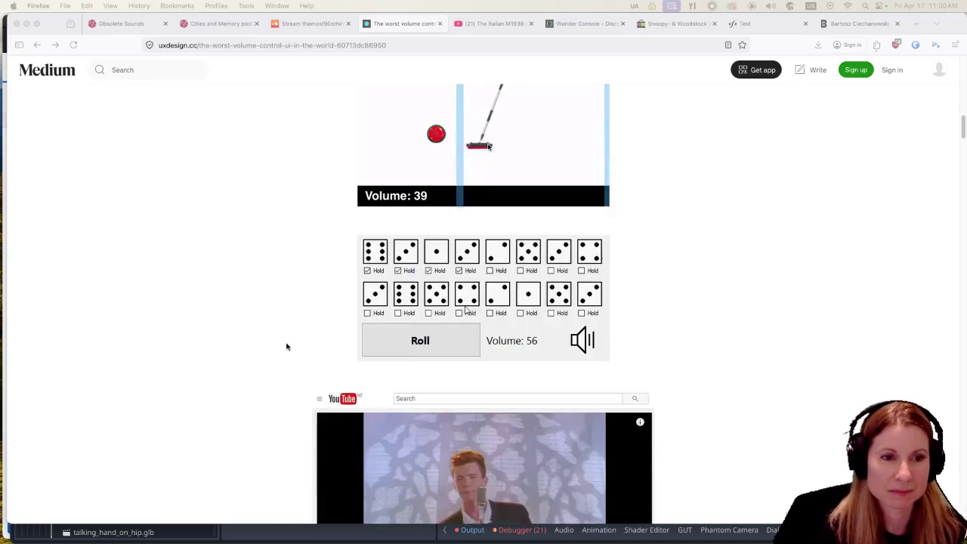
scroll(279, 337, down, 3)
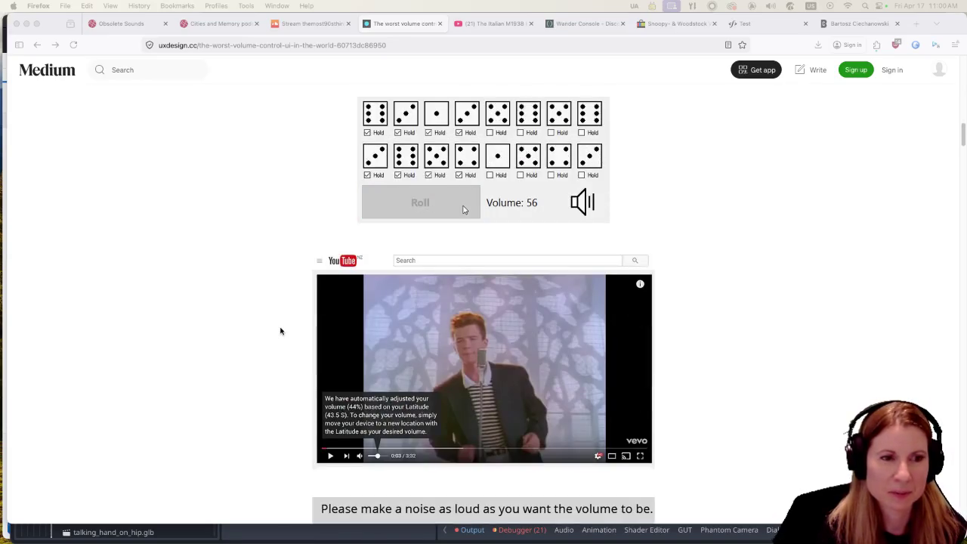
scroll(280, 332, down, 1)
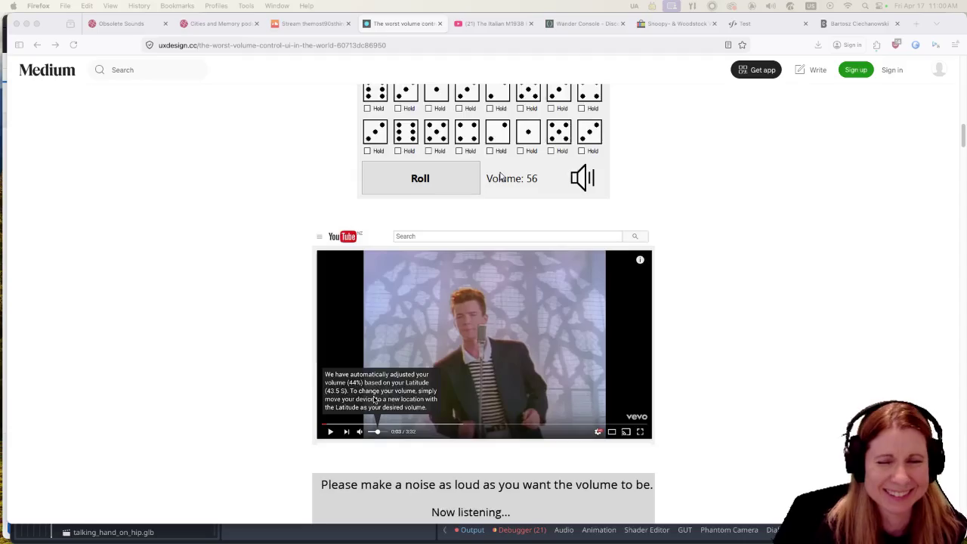
scroll(275, 351, down, 3)
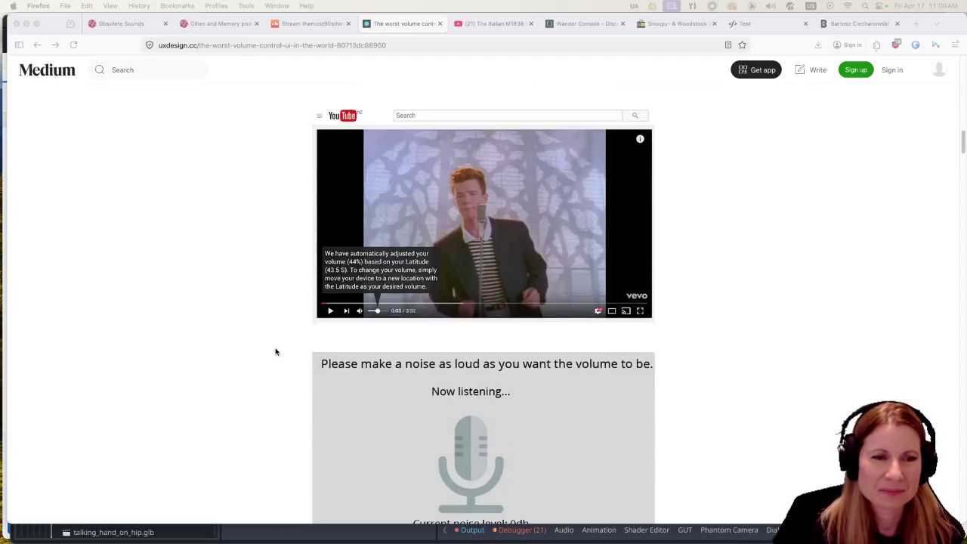
scroll(275, 351, down, 5)
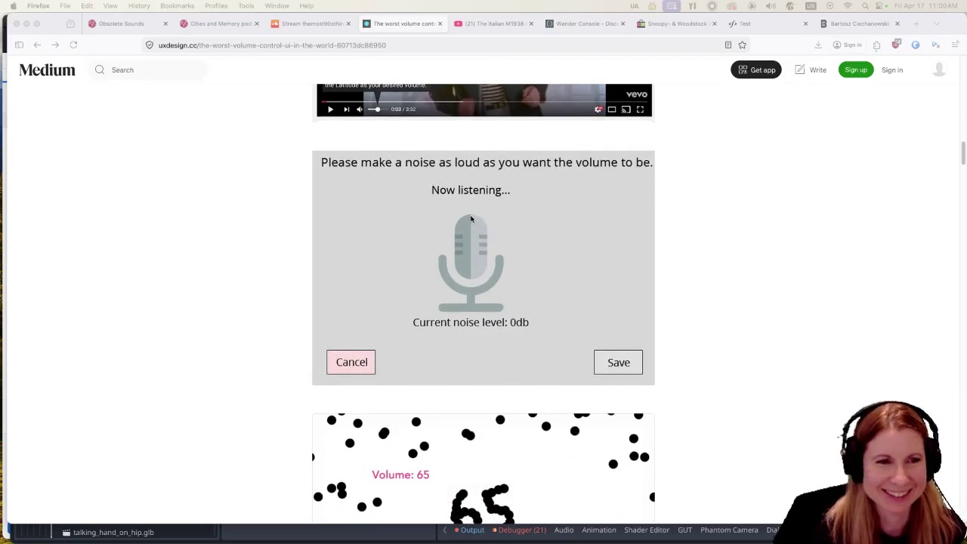
scroll(423, 252, down, 6)
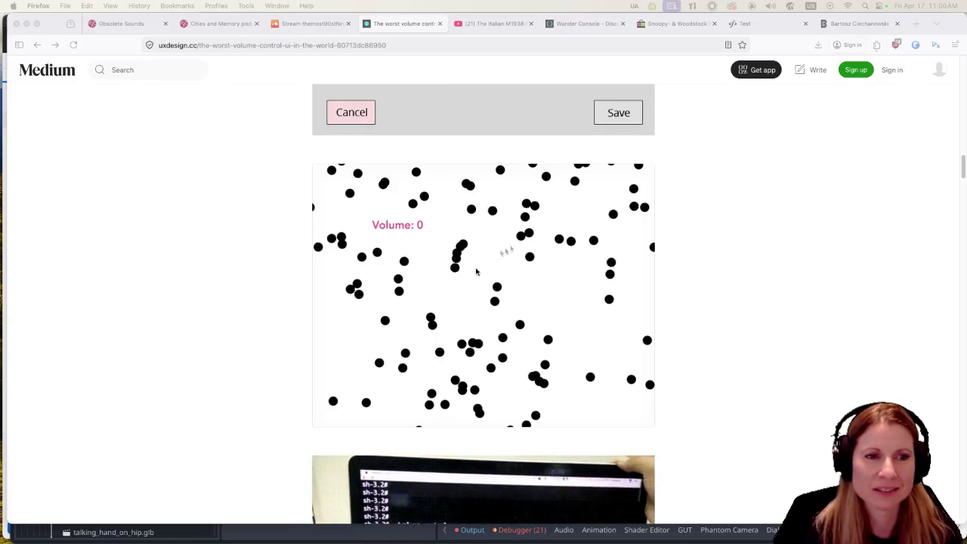
Read further down the article and pick a Band One colour in the resistor volume demo.
scroll(459, 306, down, 7)
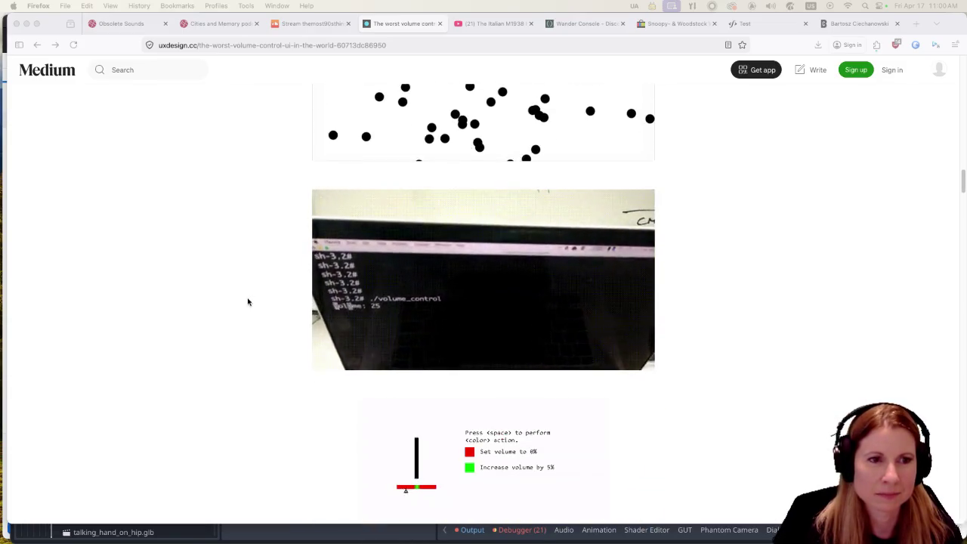
scroll(242, 305, down, 2)
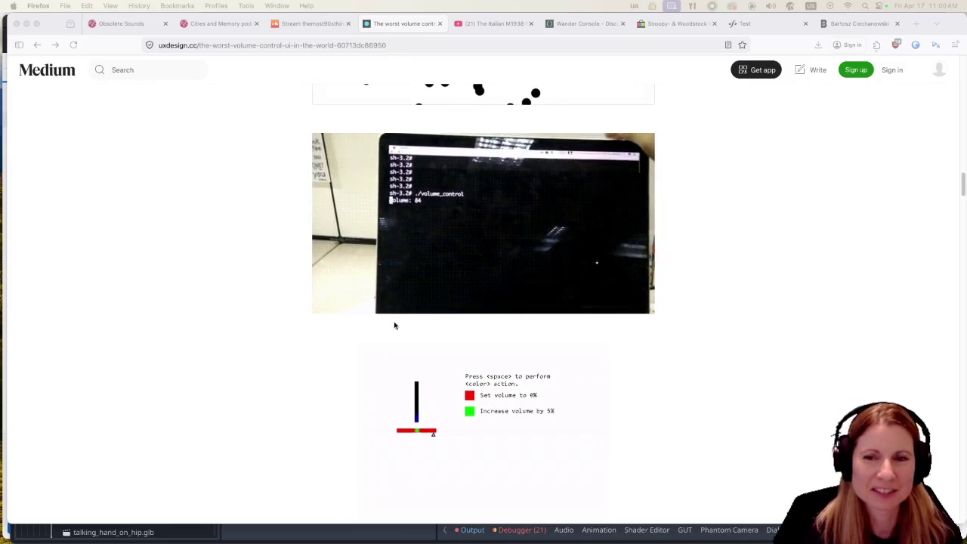
scroll(265, 303, down, 2)
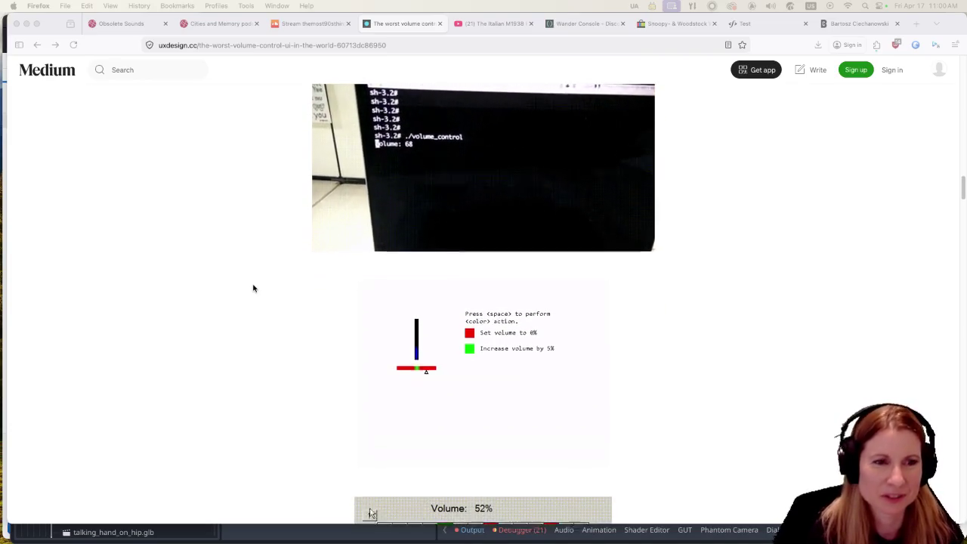
scroll(248, 282, down, 5)
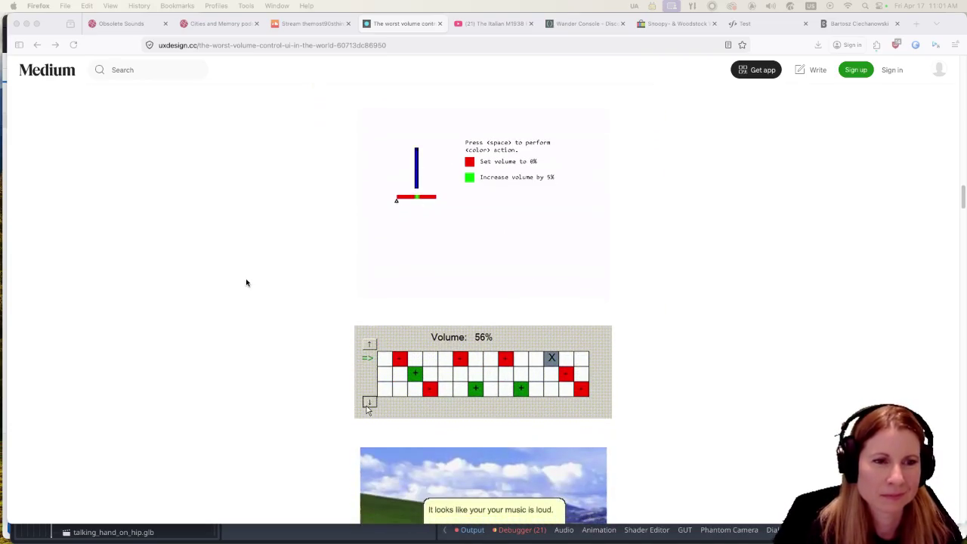
scroll(246, 282, down, 5)
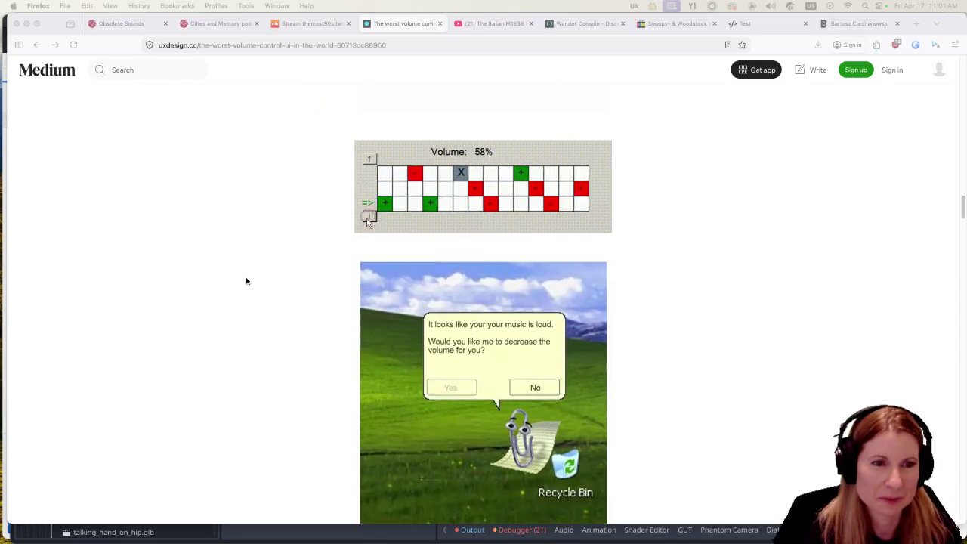
scroll(246, 281, down, 3)
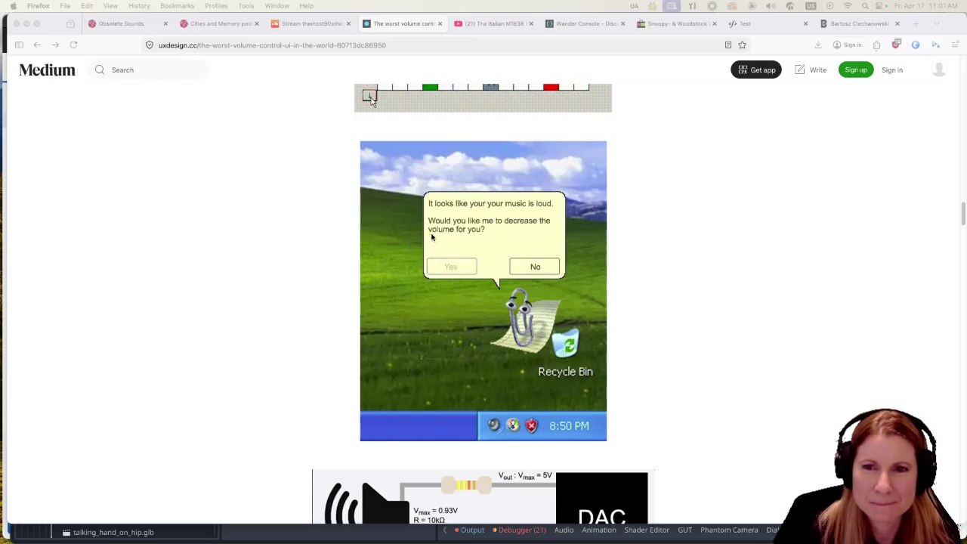
scroll(431, 236, down, 9)
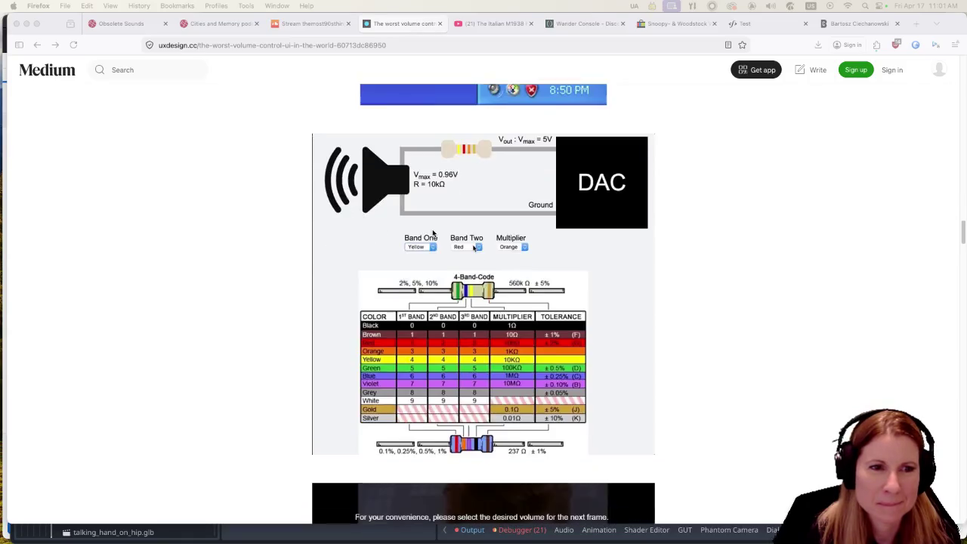
click(423, 244)
click(419, 226)
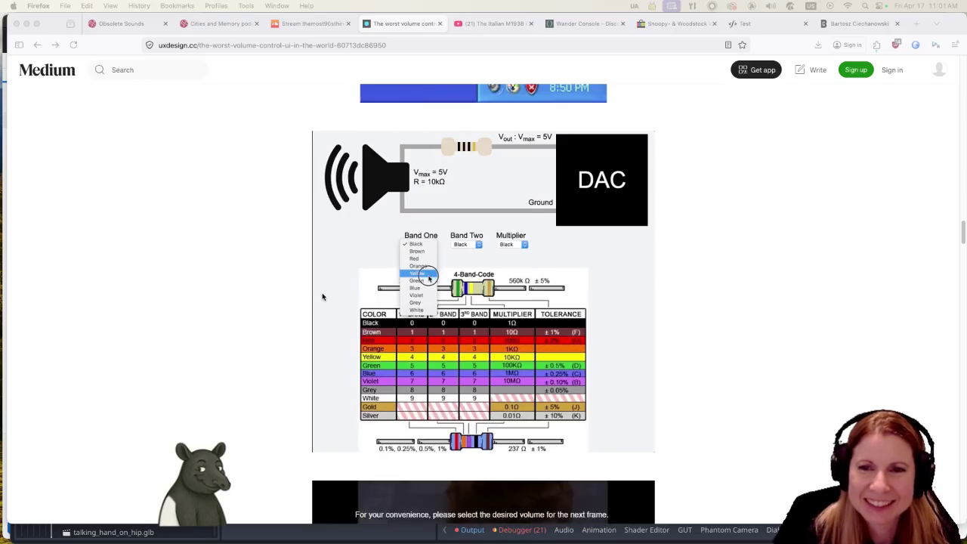
Scroll through the rest of the article, then reopen the closed Faircamp homepage tab.
scroll(322, 296, down, 7)
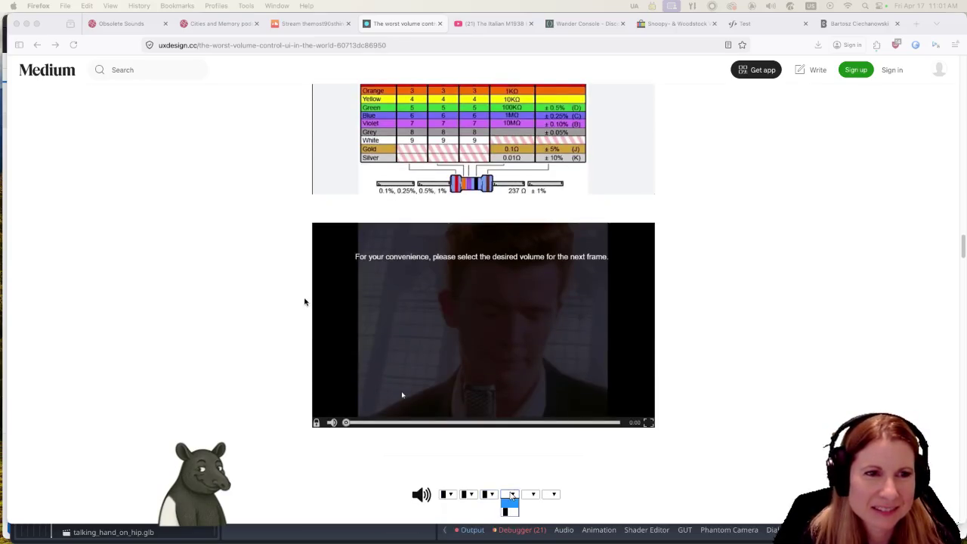
scroll(304, 300, down, 4)
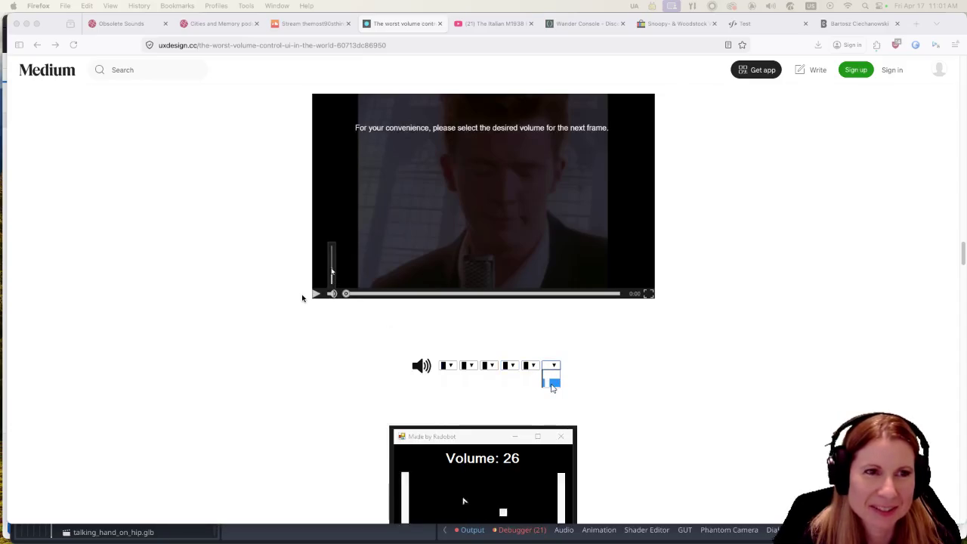
scroll(302, 298, down, 4)
scroll(302, 298, down, 5)
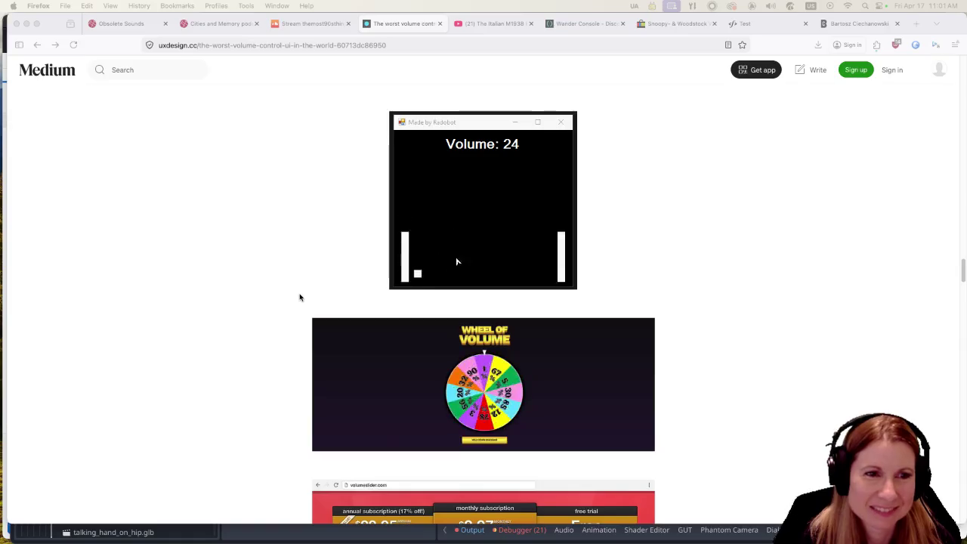
scroll(300, 297, down, 4)
scroll(299, 296, down, 5)
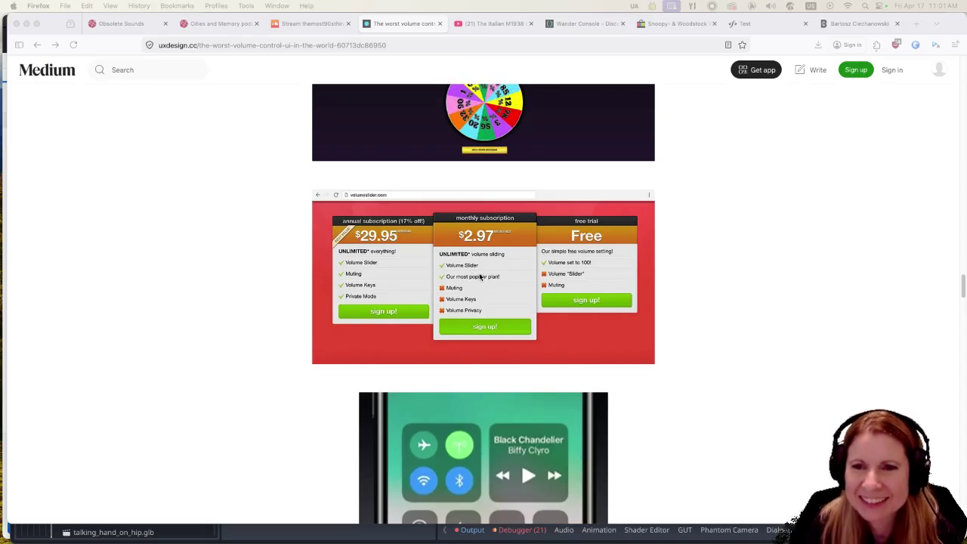
scroll(478, 273, down, 4)
scroll(461, 282, down, 9)
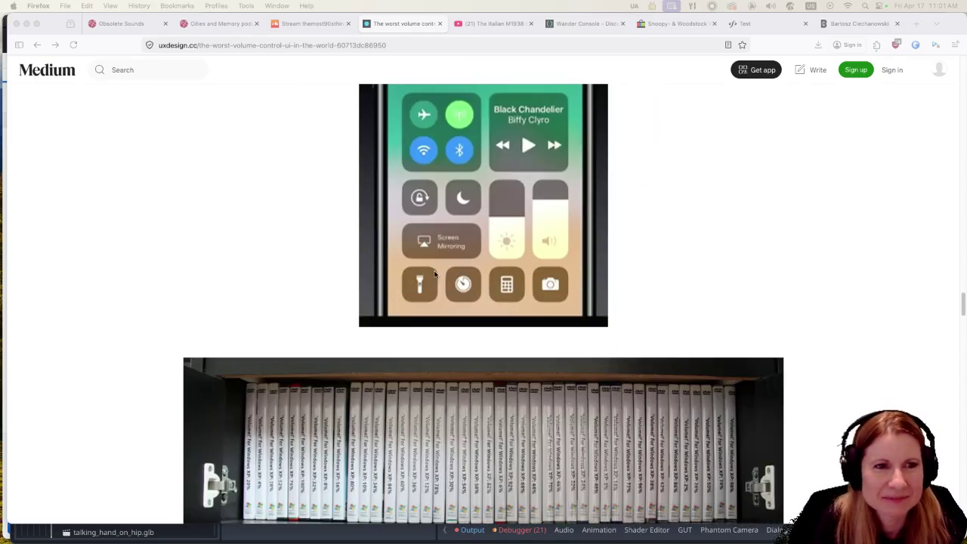
scroll(427, 273, down, 4)
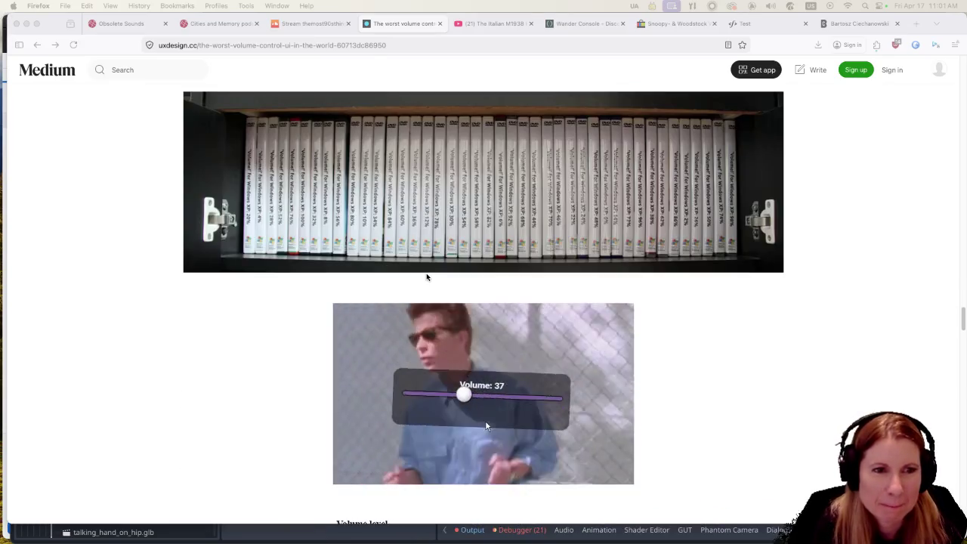
scroll(423, 318, down, 4)
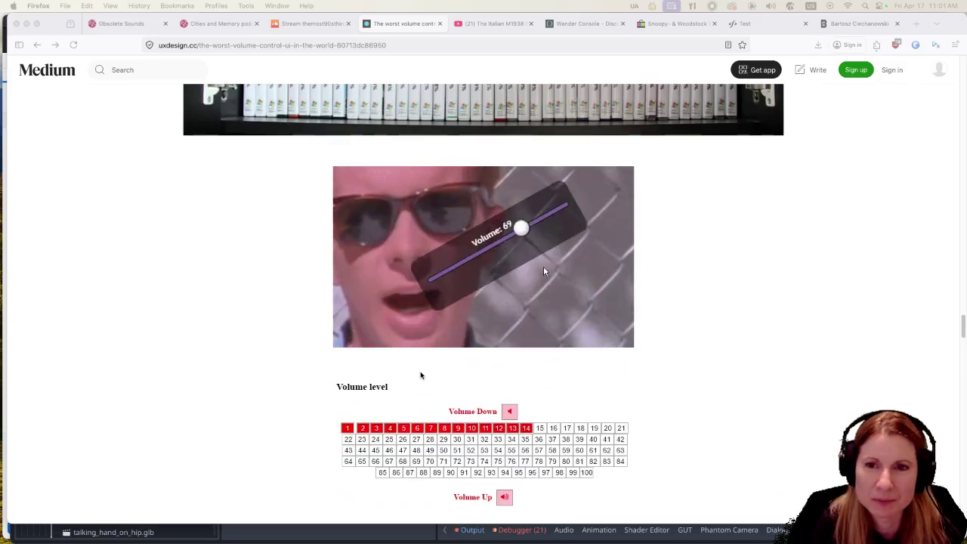
scroll(378, 373, down, 12)
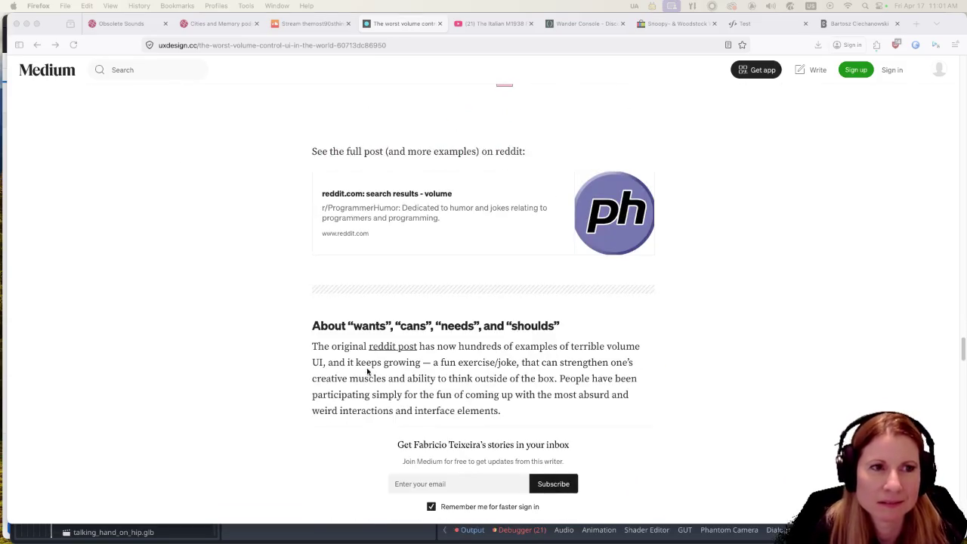
scroll(361, 370, down, 6)
scroll(332, 347, up, 20)
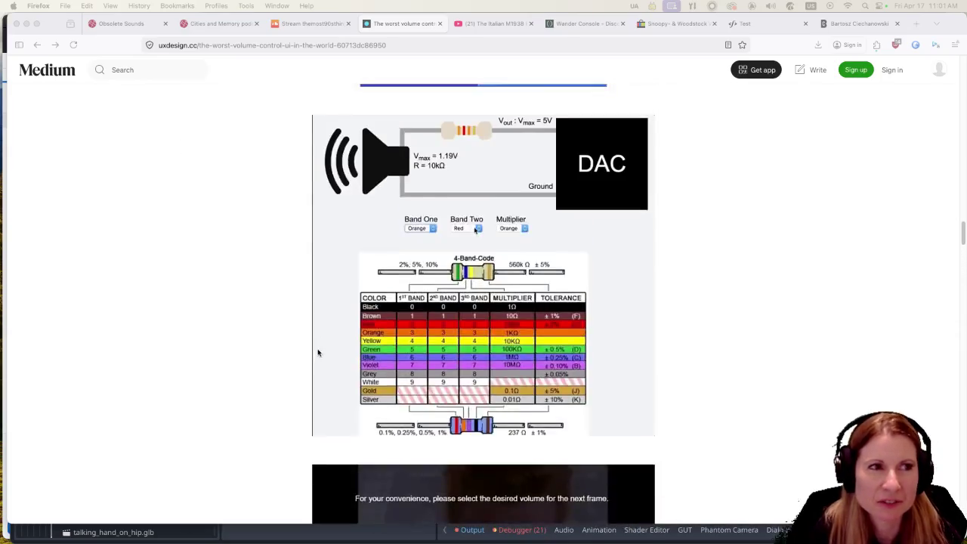
scroll(307, 343, up, 20)
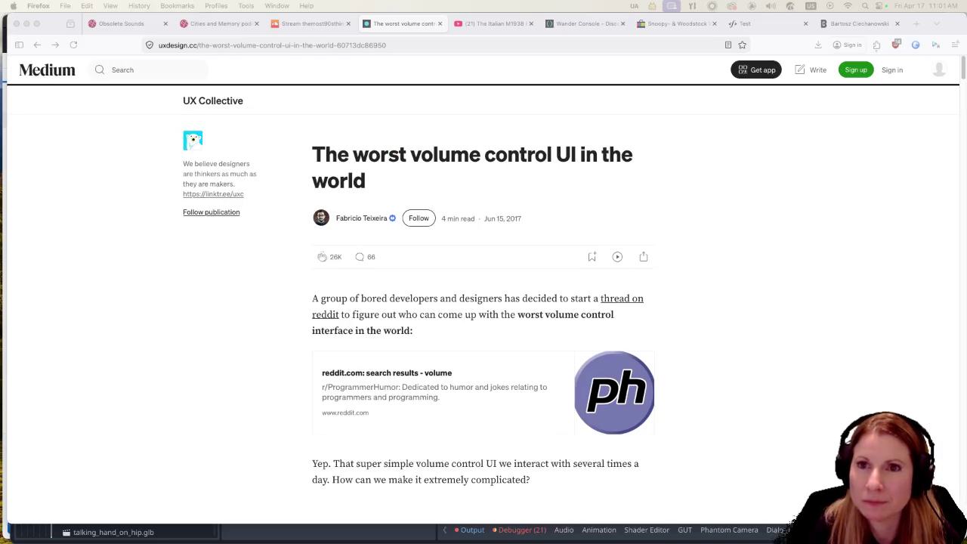
key(ctrl+shift+t)
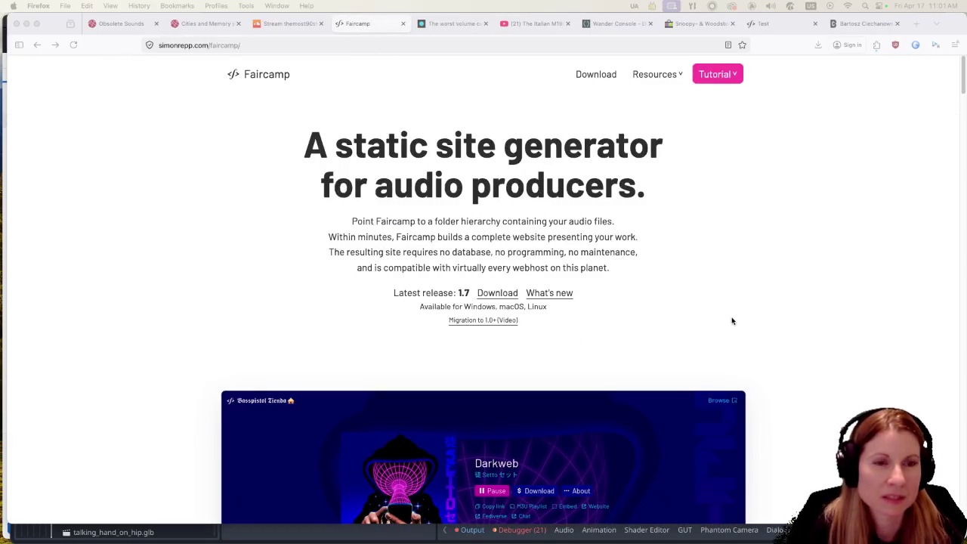
scroll(726, 323, down, 5)
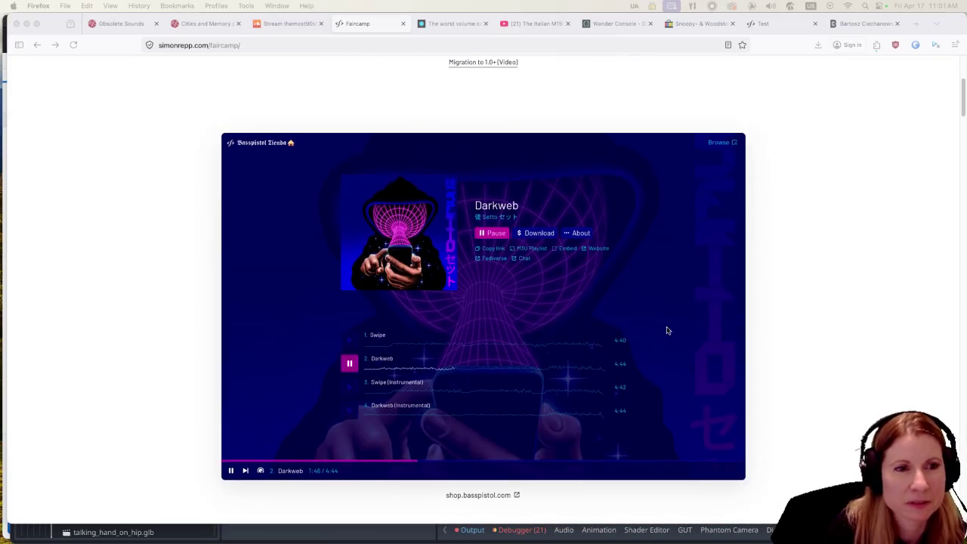
scroll(192, 289, down, 6)
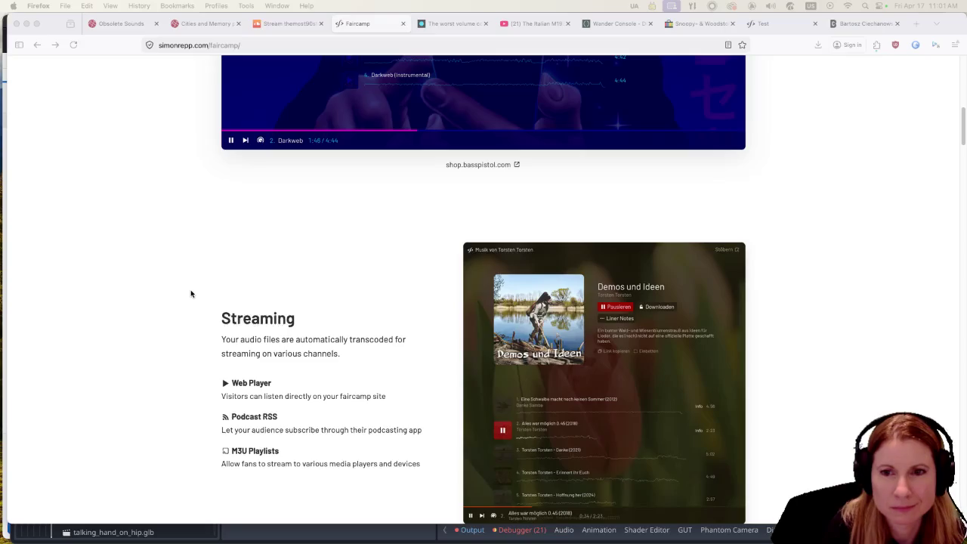
scroll(191, 294, down, 2)
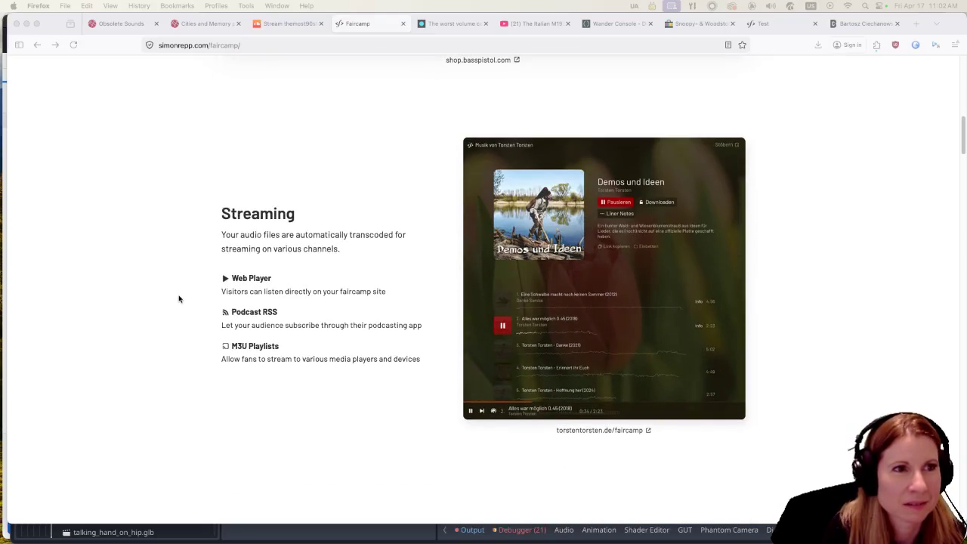
scroll(179, 298, down, 4)
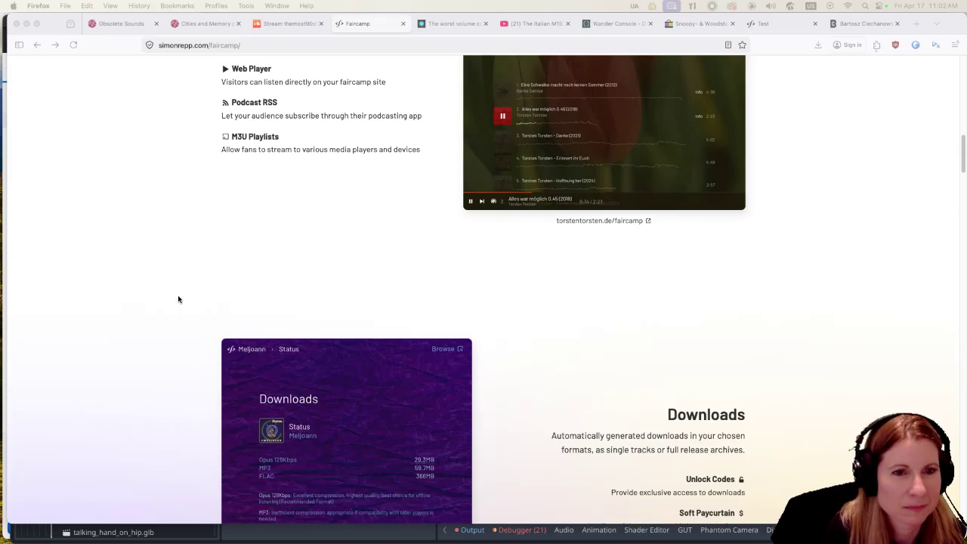
scroll(178, 299, down, 3)
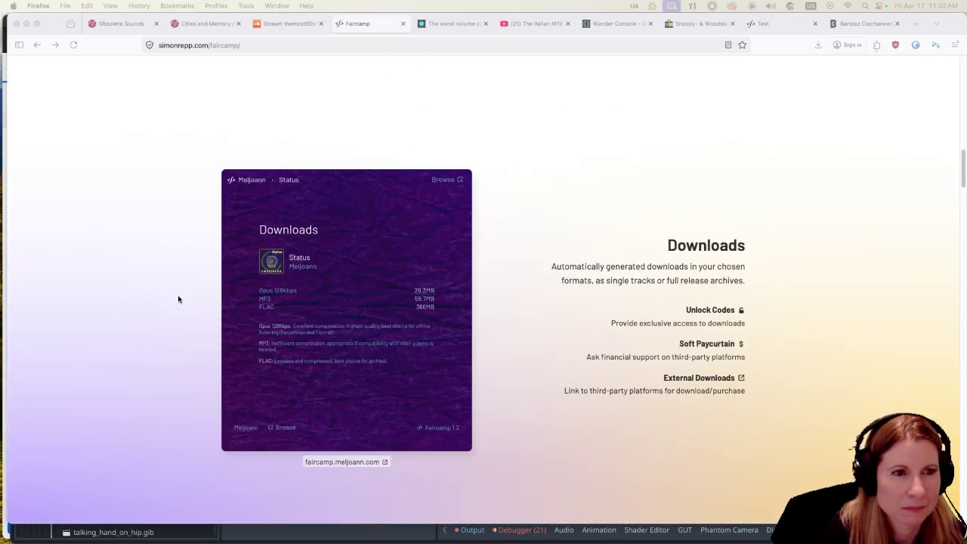
scroll(178, 300, up, 10)
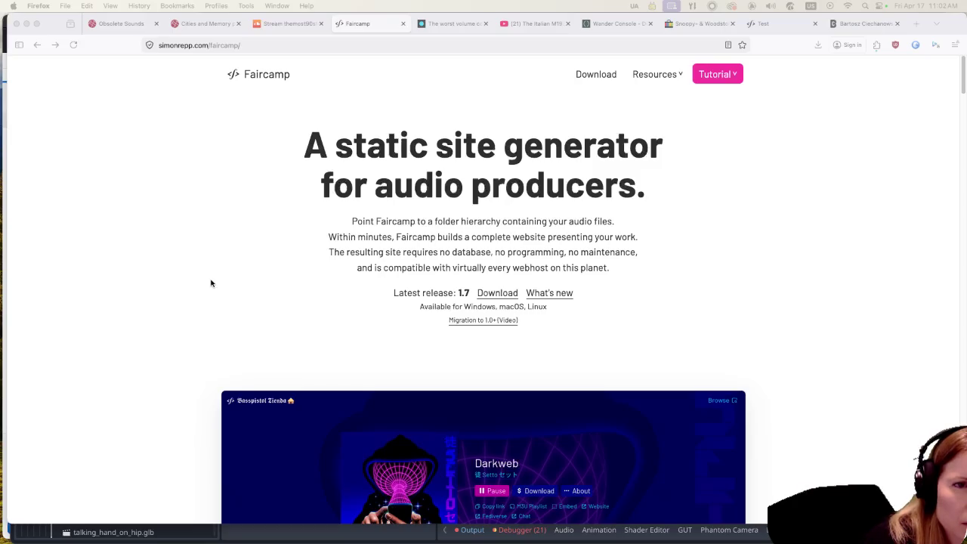
Scroll through the Faircamp overview page to the All Audiences section and Drunken Fisherman player demo.
scroll(211, 283, down, 5)
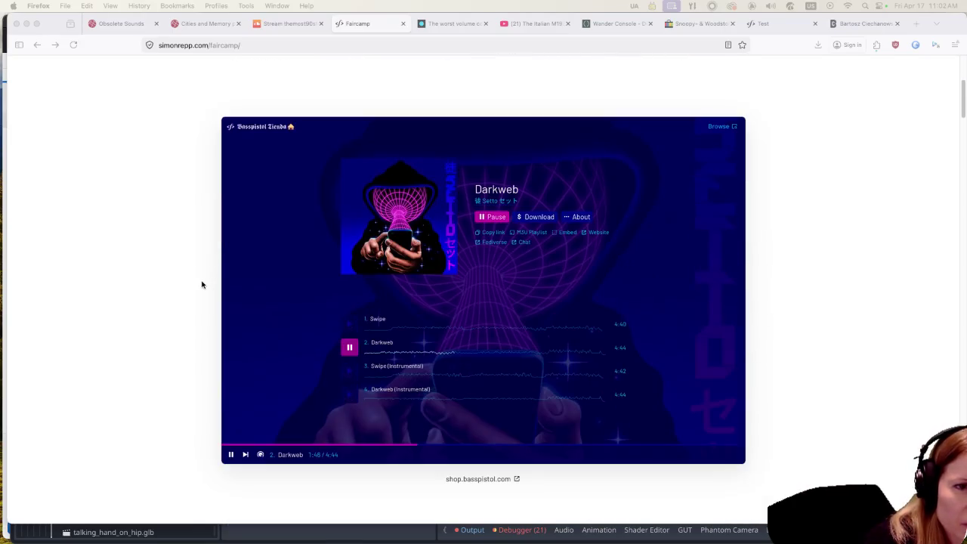
scroll(201, 284, down, 7)
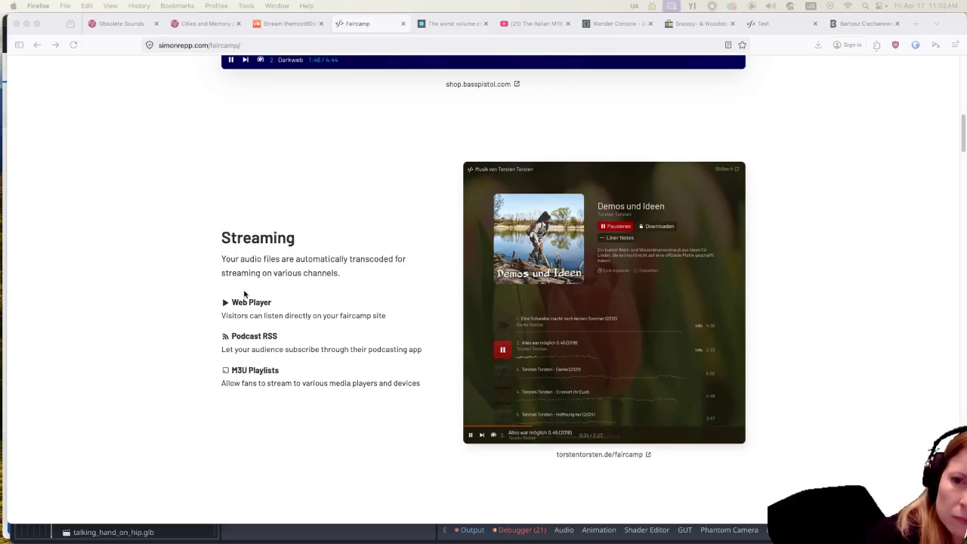
scroll(240, 290, down, 6)
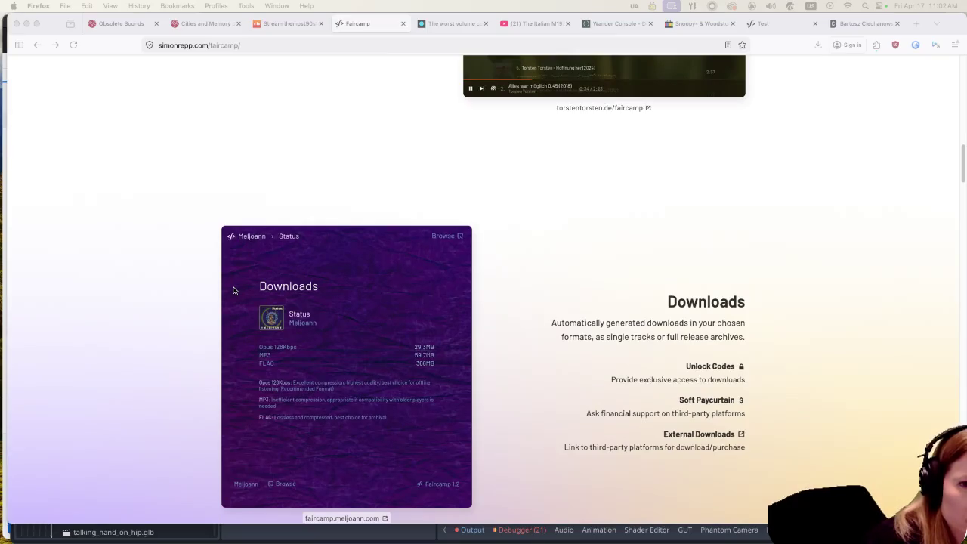
scroll(234, 290, down, 1)
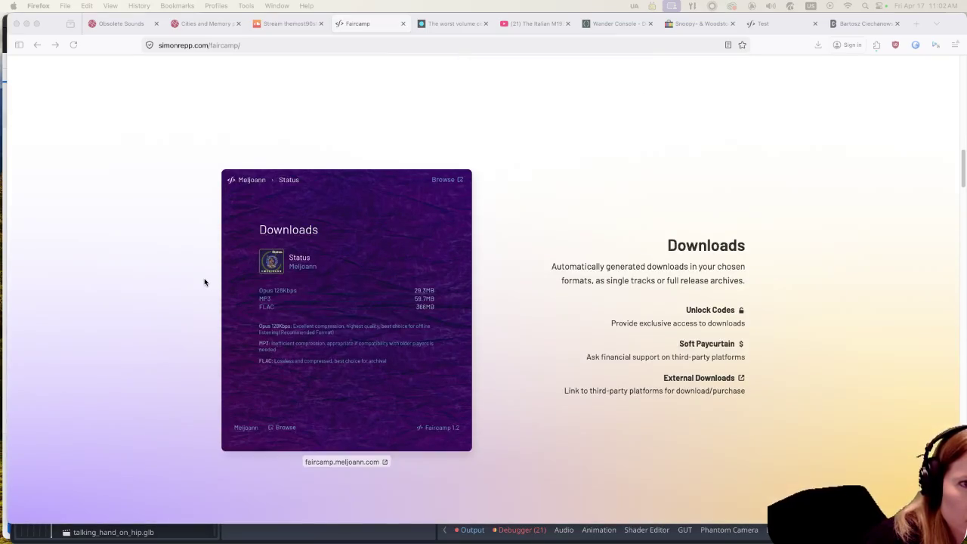
scroll(202, 281, down, 5)
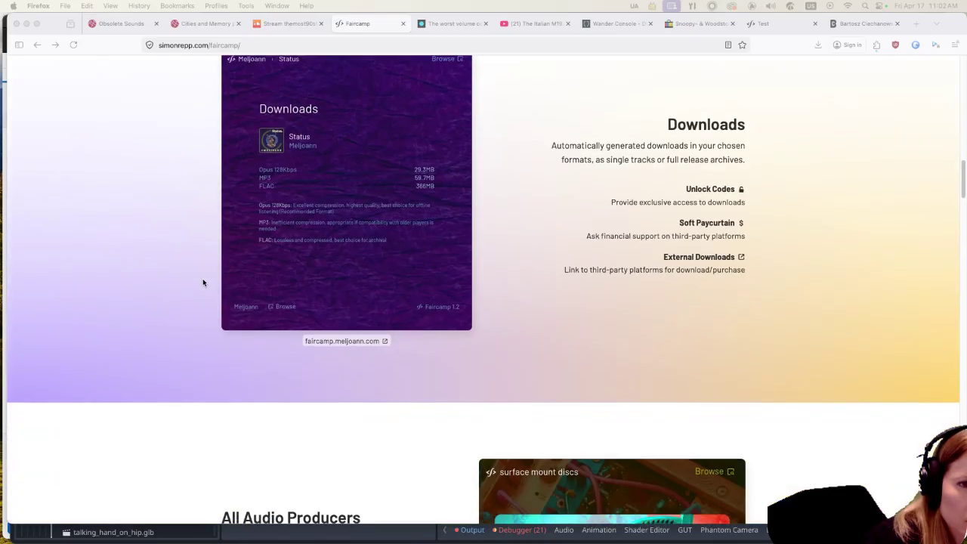
scroll(195, 285, down, 1)
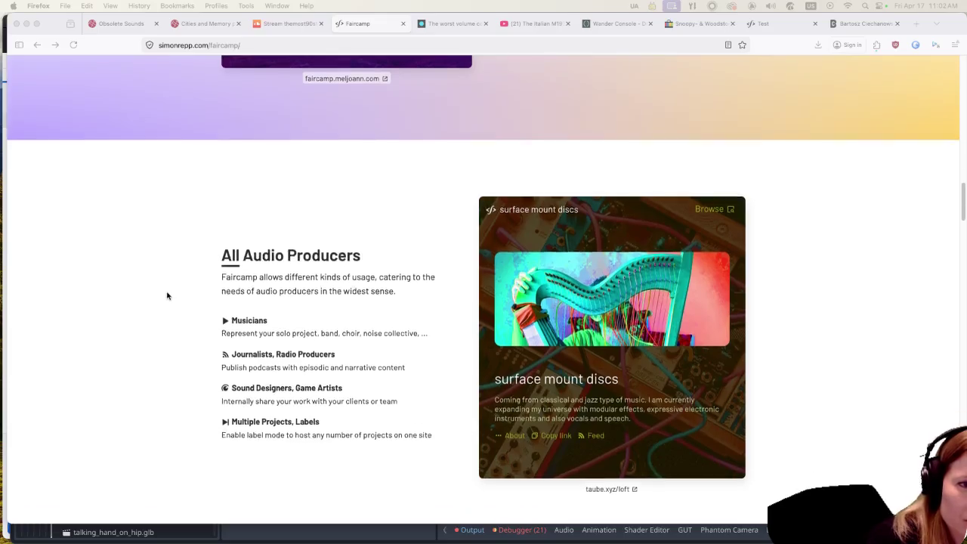
scroll(163, 291, down, 5)
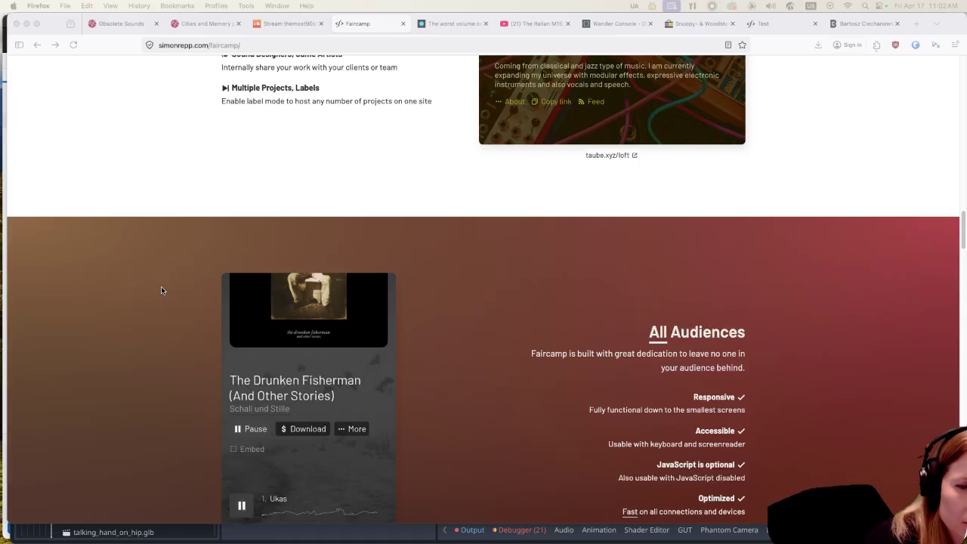
scroll(161, 290, down, 1)
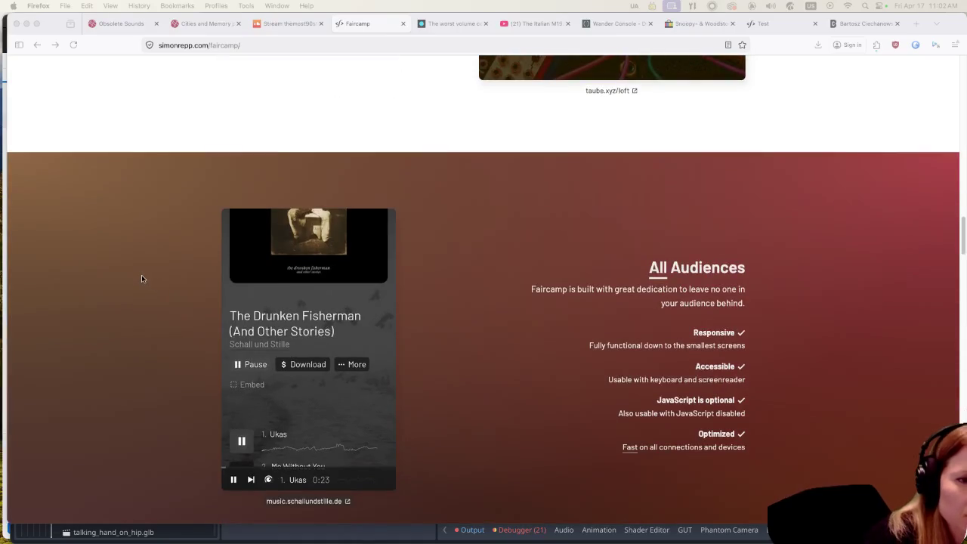
scroll(138, 277, down, 4)
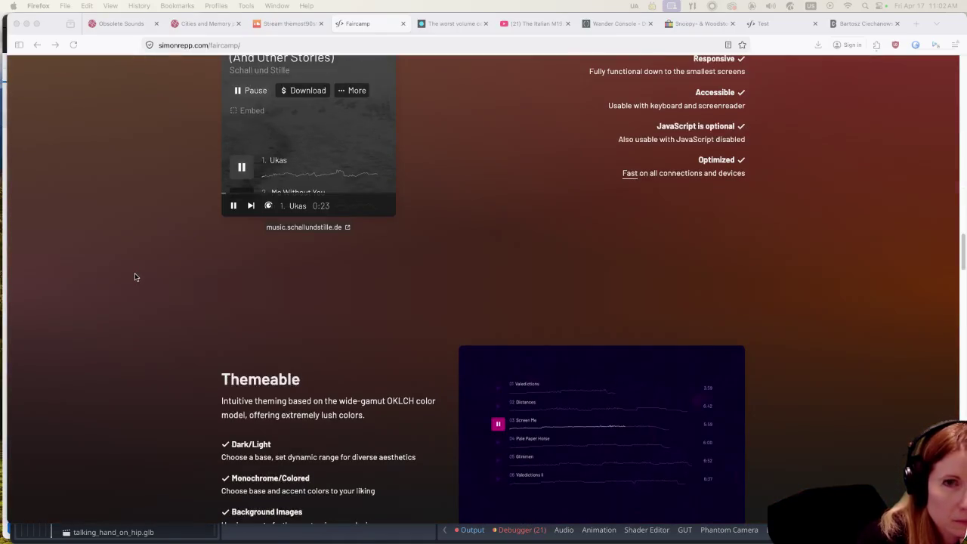
scroll(135, 277, down, 2)
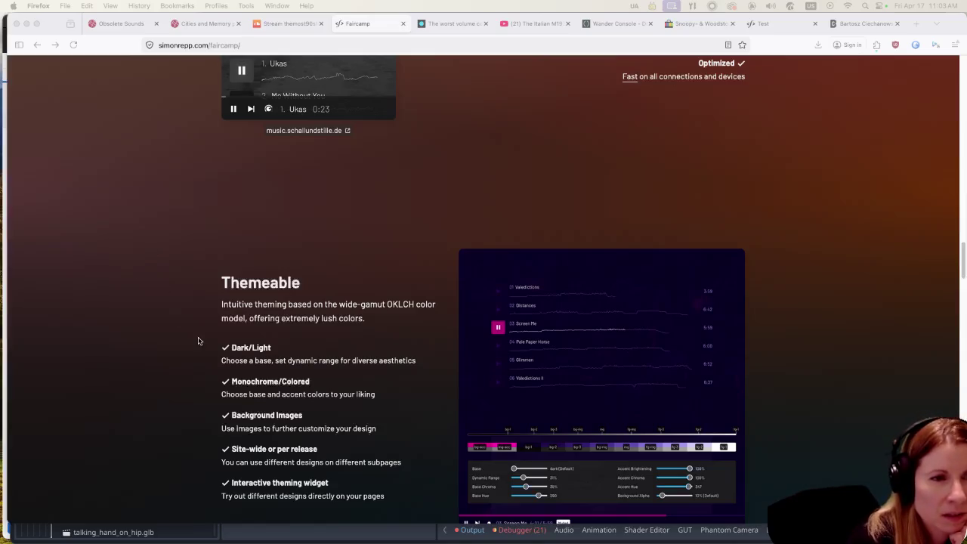
scroll(185, 339, down, 1)
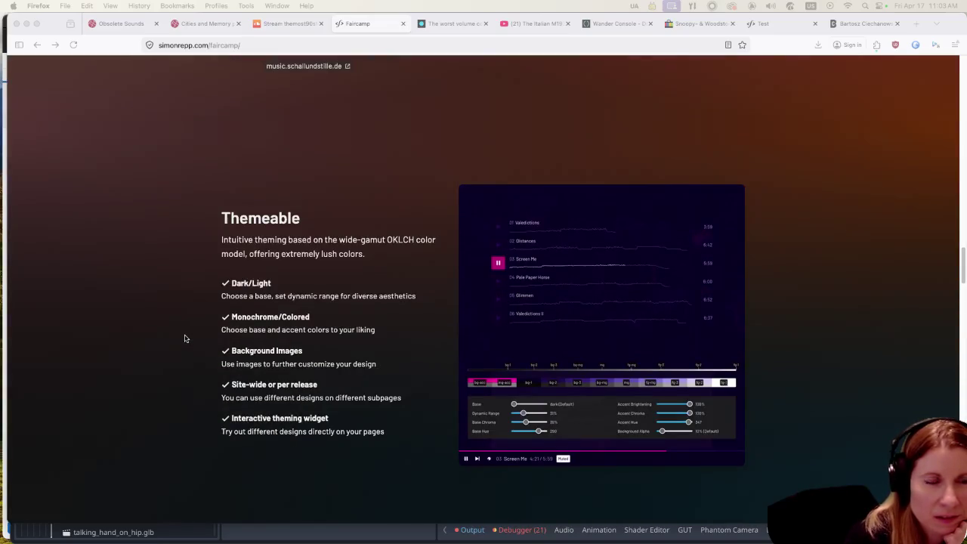
scroll(181, 332, down, 5)
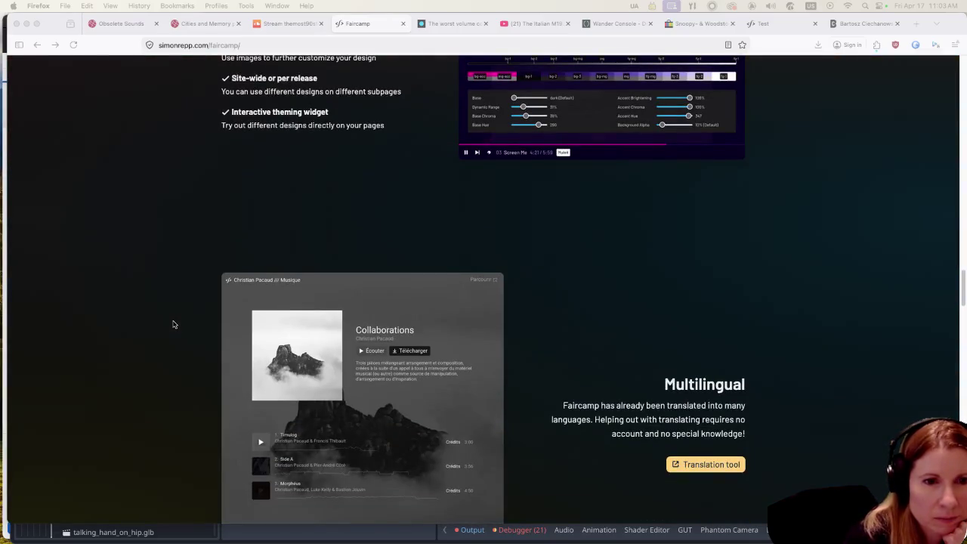
scroll(172, 323, up, 1)
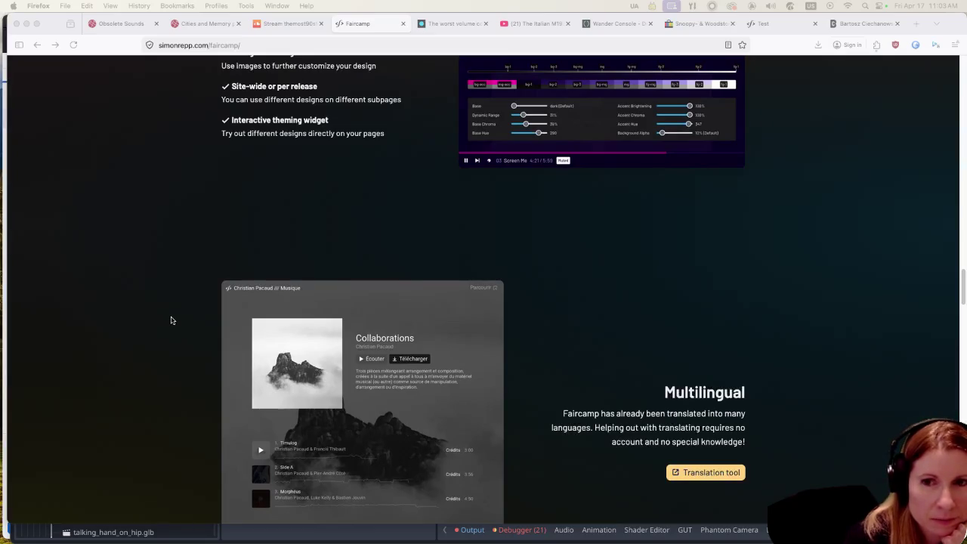
scroll(167, 312, up, 5)
Open Schall und Stille's 'The Drunken Fisherman (And Other Stories)' release page on music.schallundstille.de.
click(494, 257)
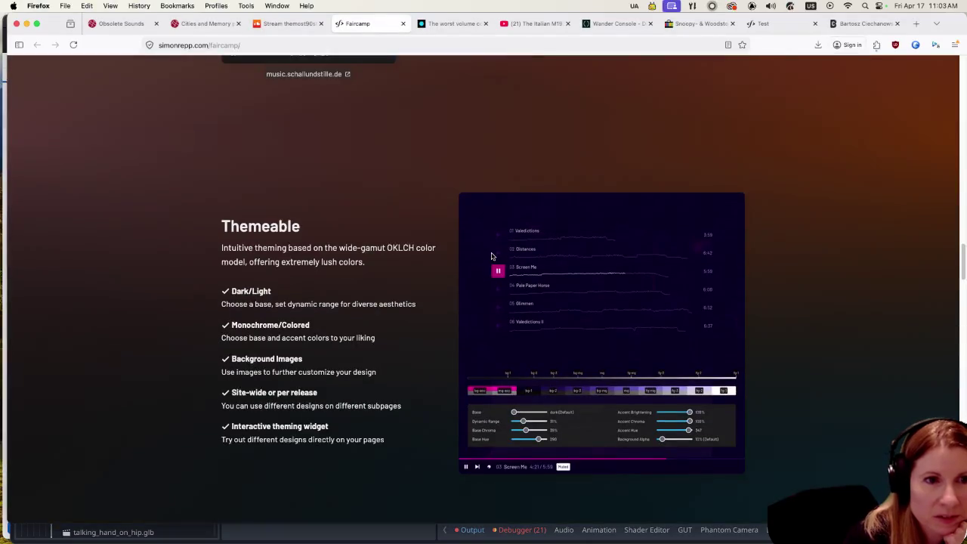
scroll(226, 330, up, 5)
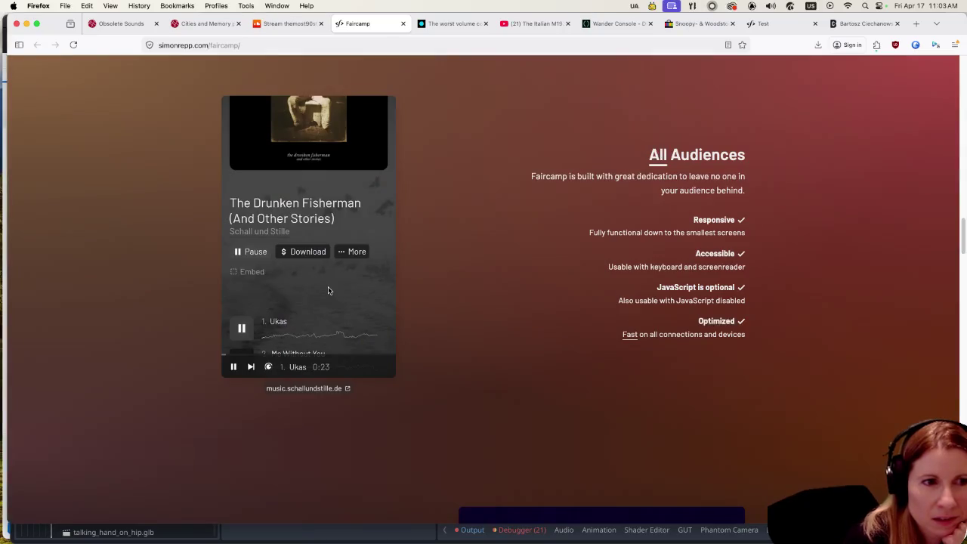
click(315, 389)
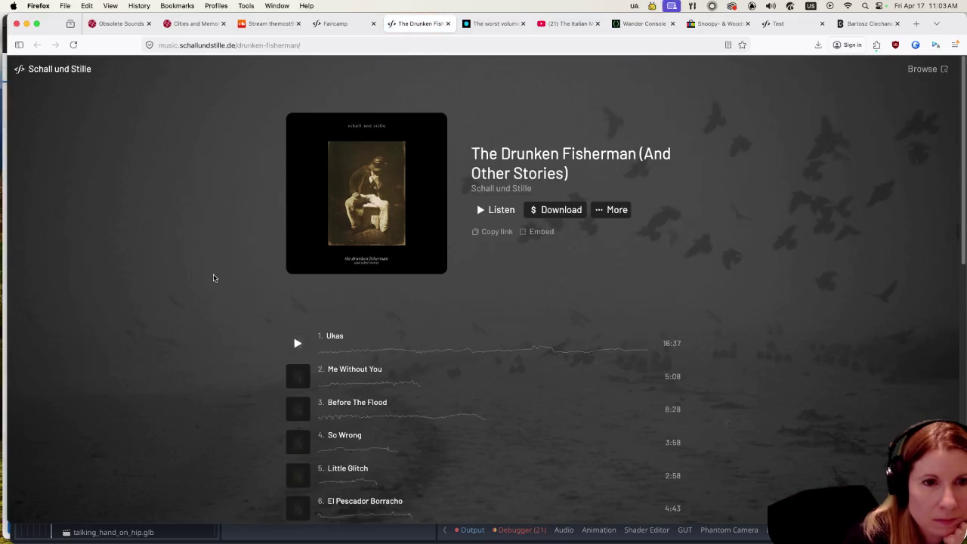
scroll(213, 278, down, 3)
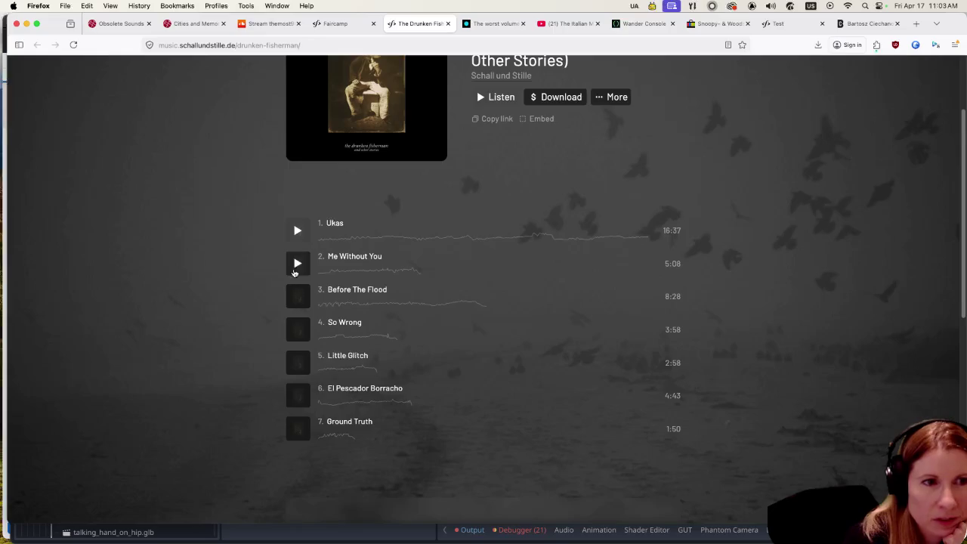
click(295, 263)
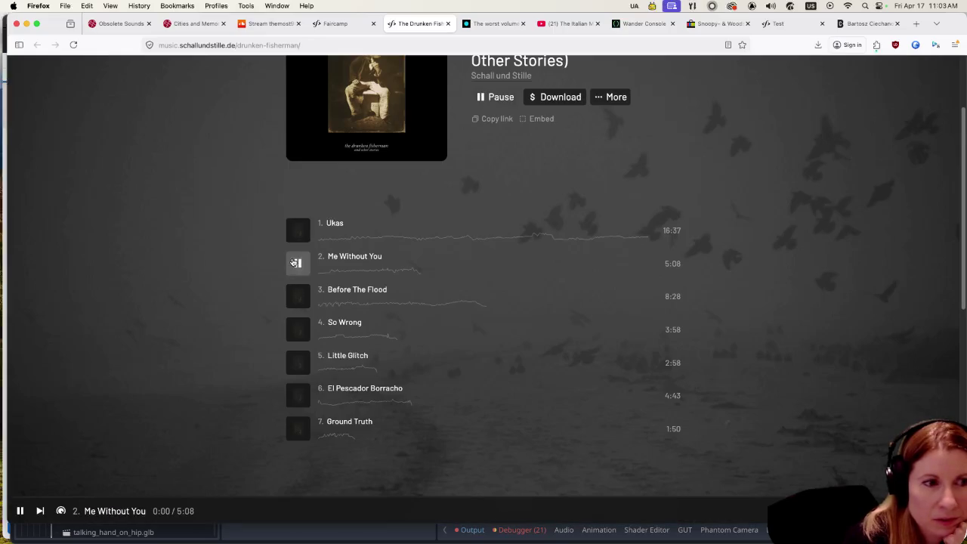
mouse_move(98, 512)
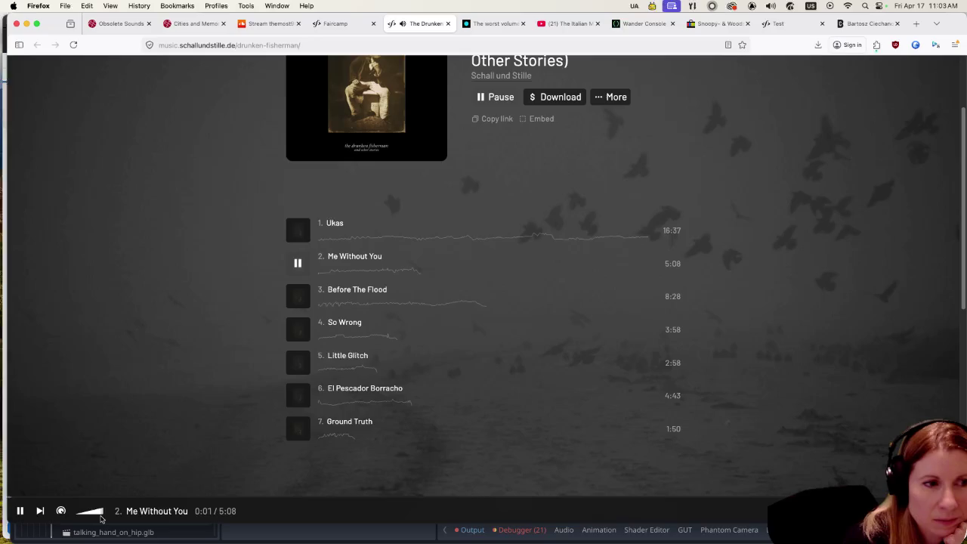
drag(99, 512, 87, 512)
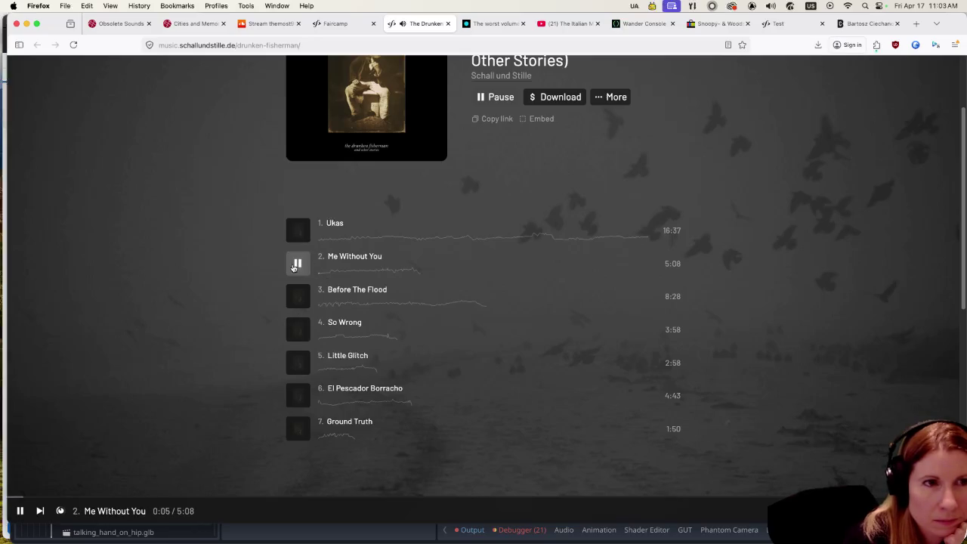
click(295, 265)
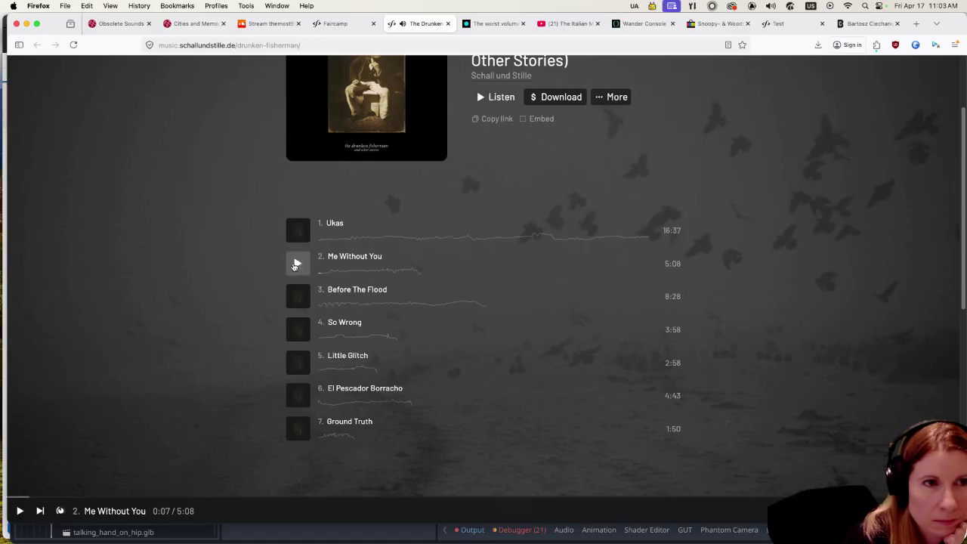
scroll(224, 318, up, 3)
scroll(219, 306, down, 10)
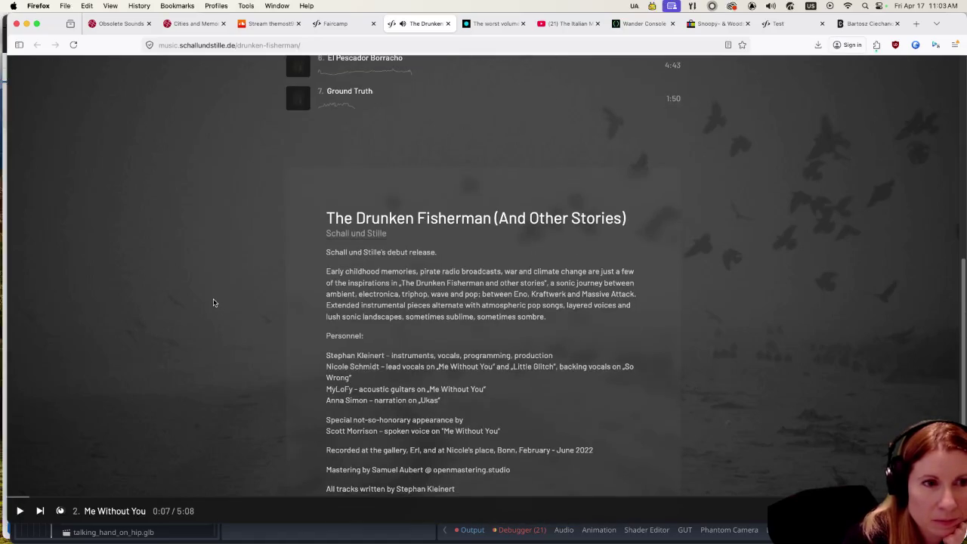
scroll(213, 298, down, 3)
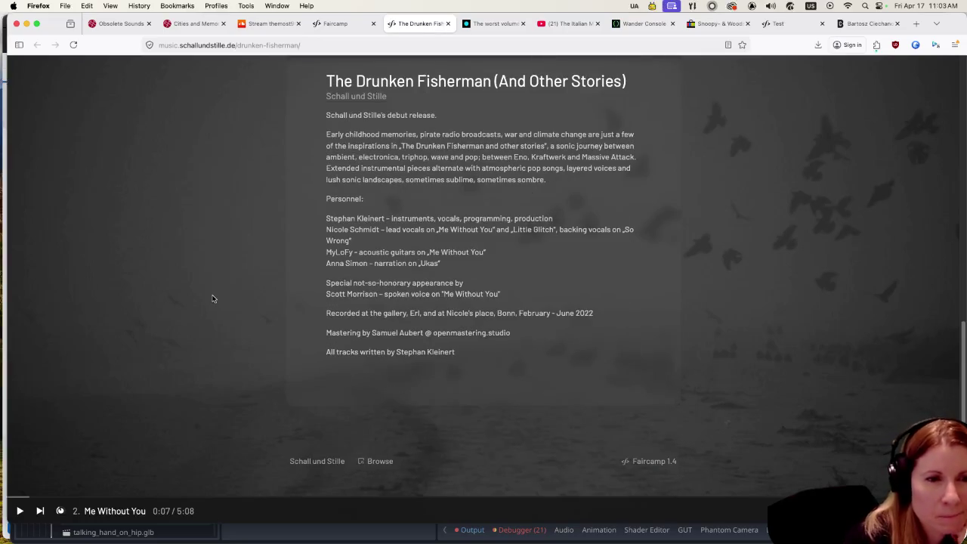
scroll(209, 291, up, 10)
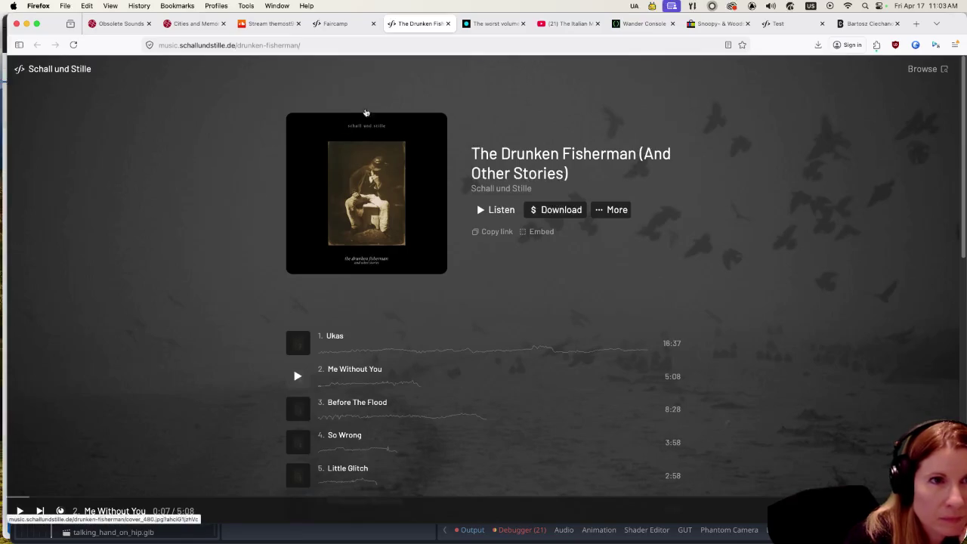
click(448, 23)
scroll(399, 291, down, 5)
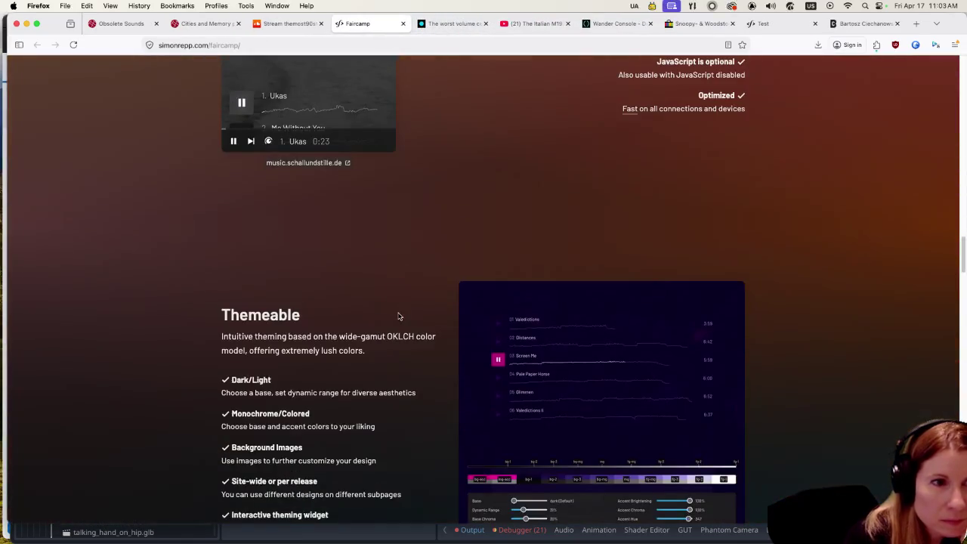
Scroll past the search demo and open the discs-noia.cat label site in a new tab.
scroll(424, 333, down, 10)
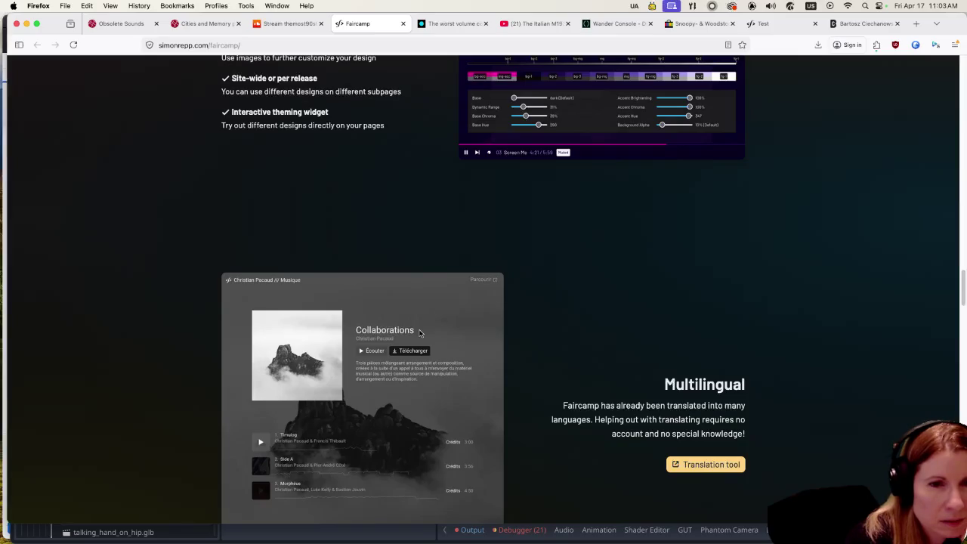
scroll(420, 333, down, 13)
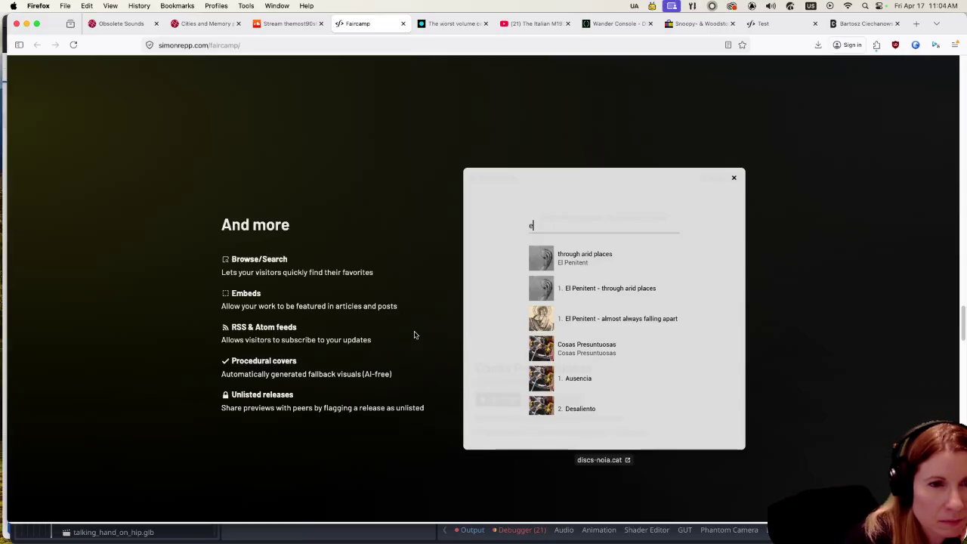
scroll(413, 334, down, 5)
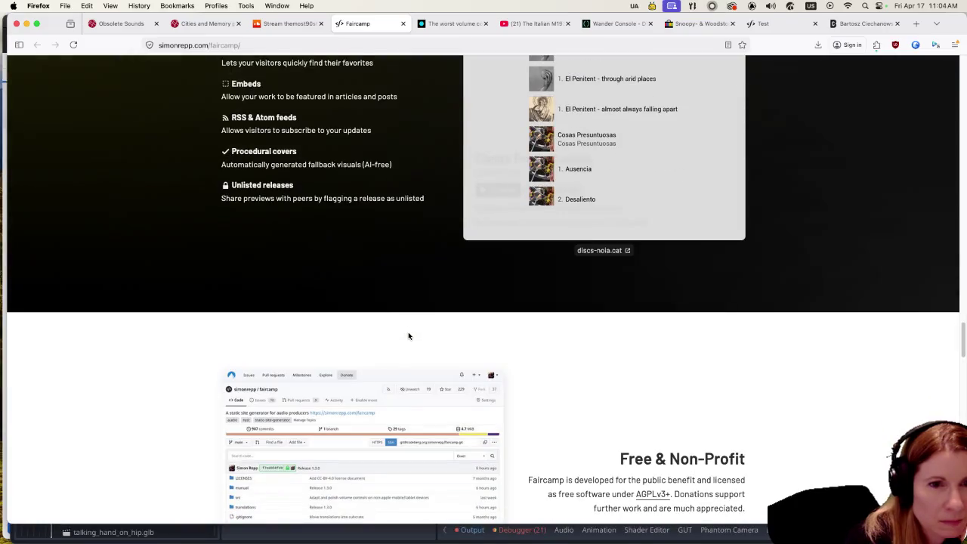
click(587, 250)
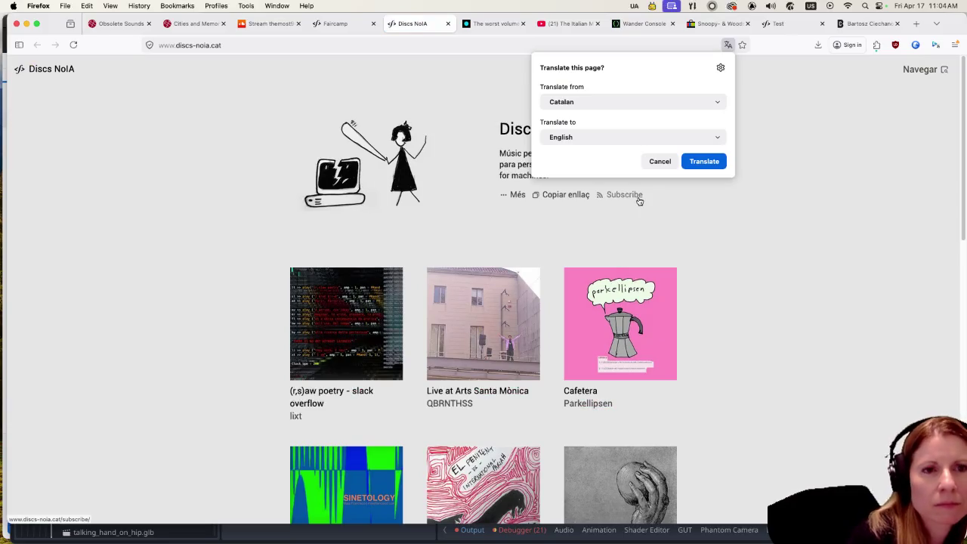
Translate the Discs NoIA catalogue from Catalan to English and open the Coffee machine (Cafetera) album.
click(696, 162)
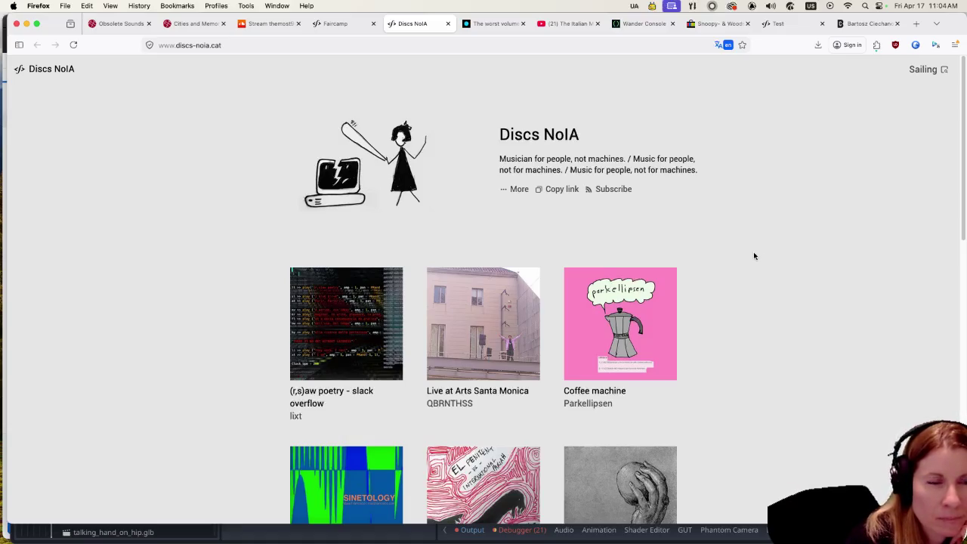
scroll(752, 253, down, 5)
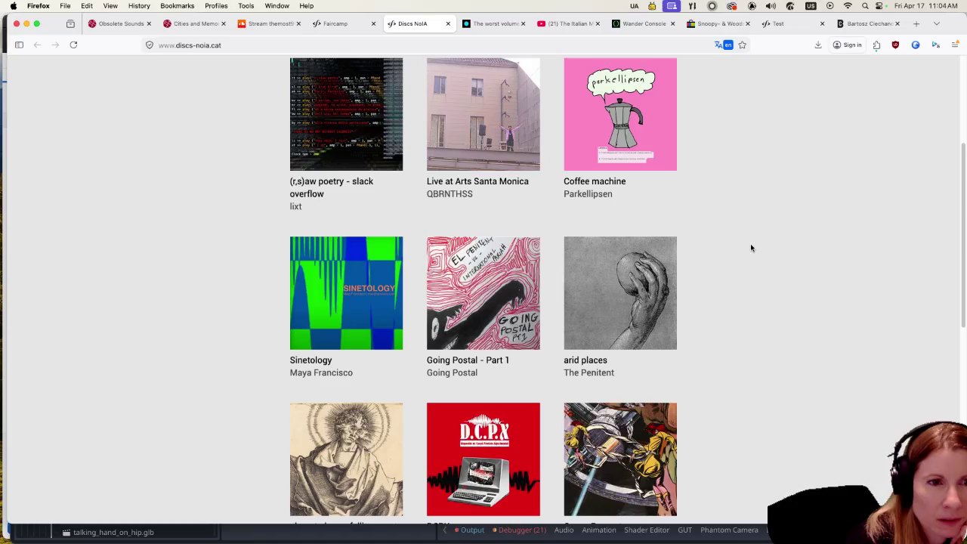
click(646, 92)
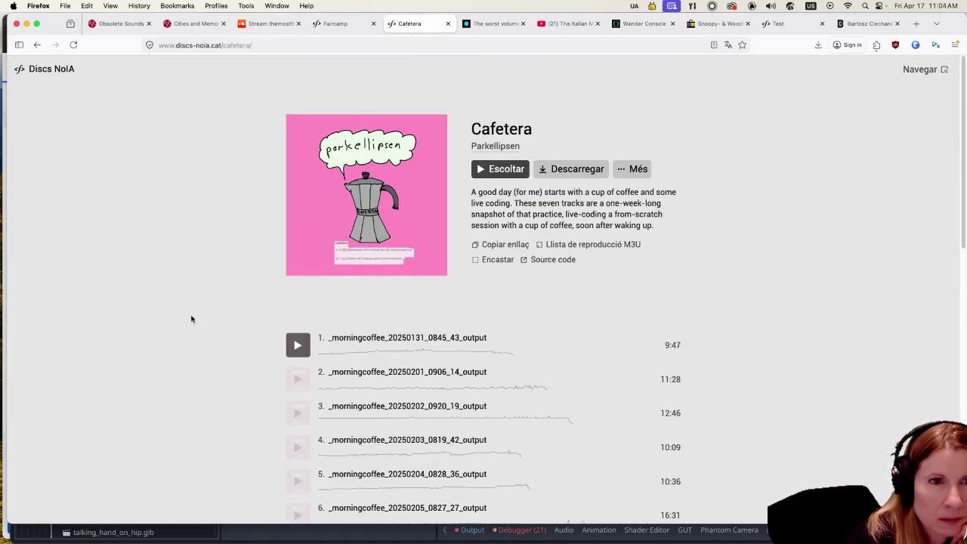
Play the first _morningcoffee track, seek ahead to about 3:03, pause it, and go back to the catalogue.
scroll(191, 318, down, 3)
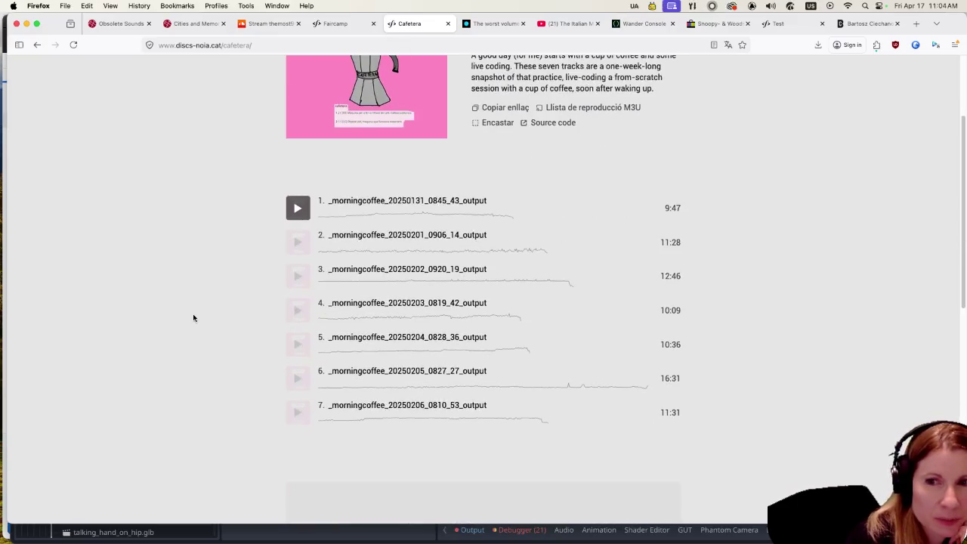
click(297, 207)
mouse_move(62, 510)
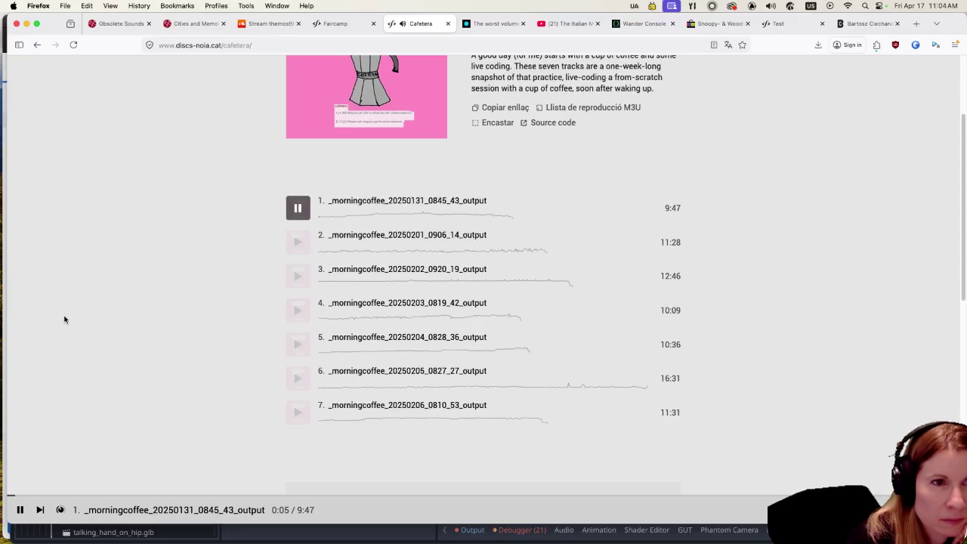
scroll(66, 319, up, 3)
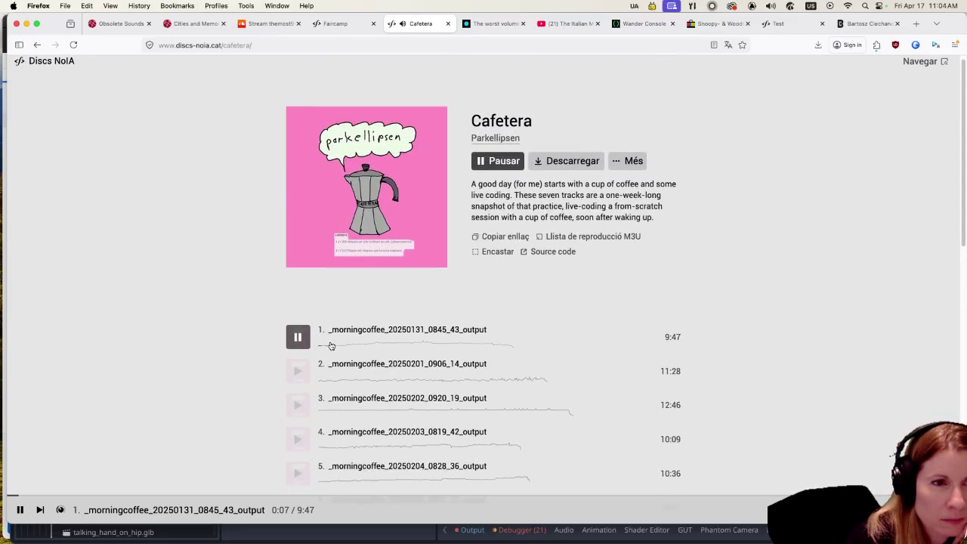
click(332, 345)
click(356, 346)
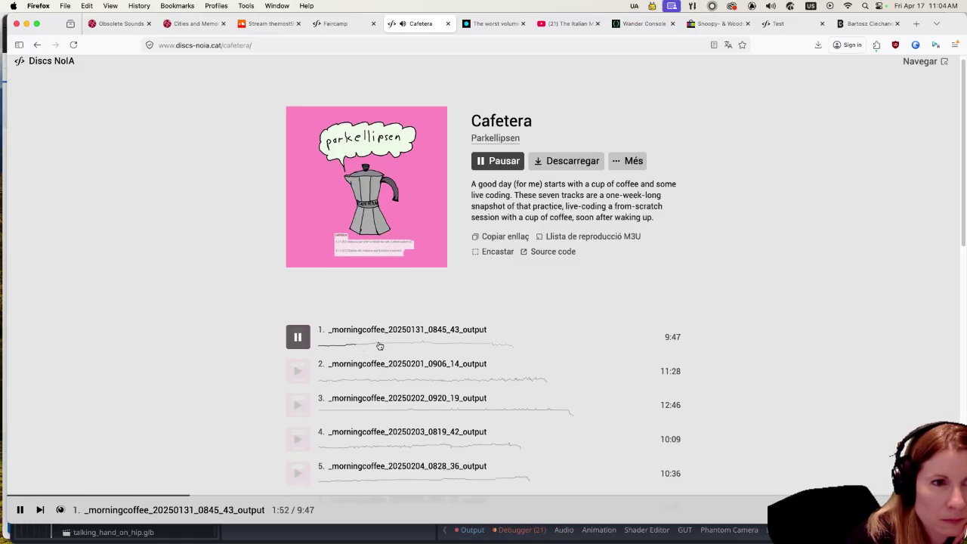
click(378, 346)
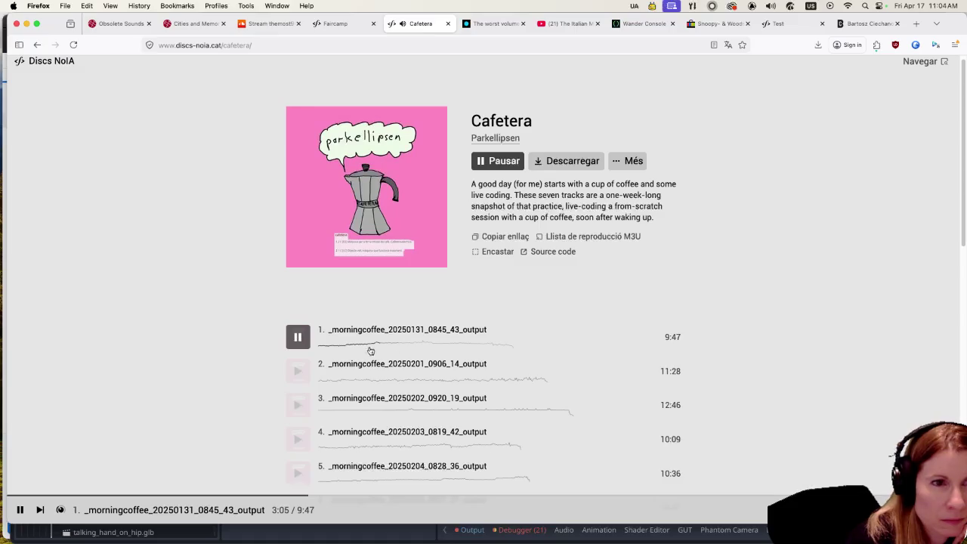
click(298, 338)
click(37, 45)
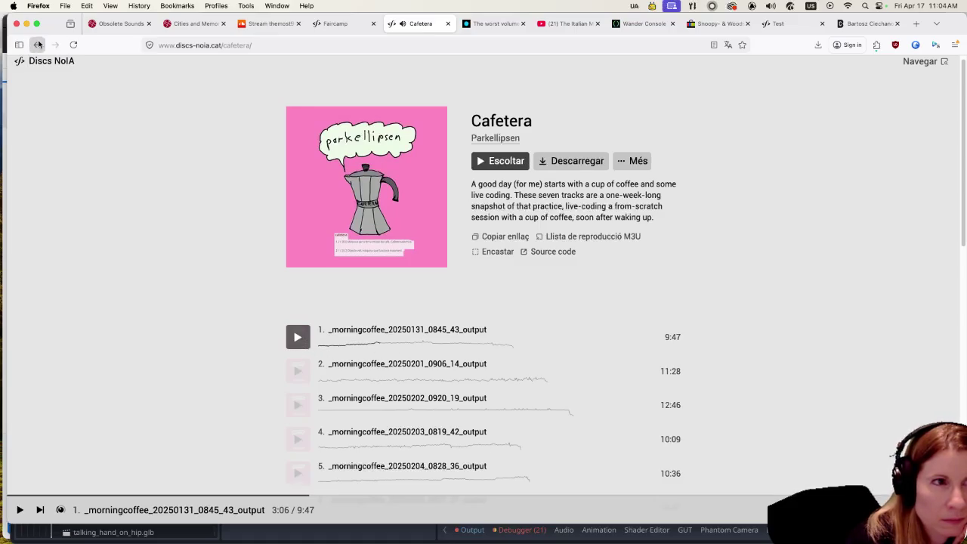
Scroll through the Discs NoIA artist intro and release cover grid.
scroll(171, 258, down, 3)
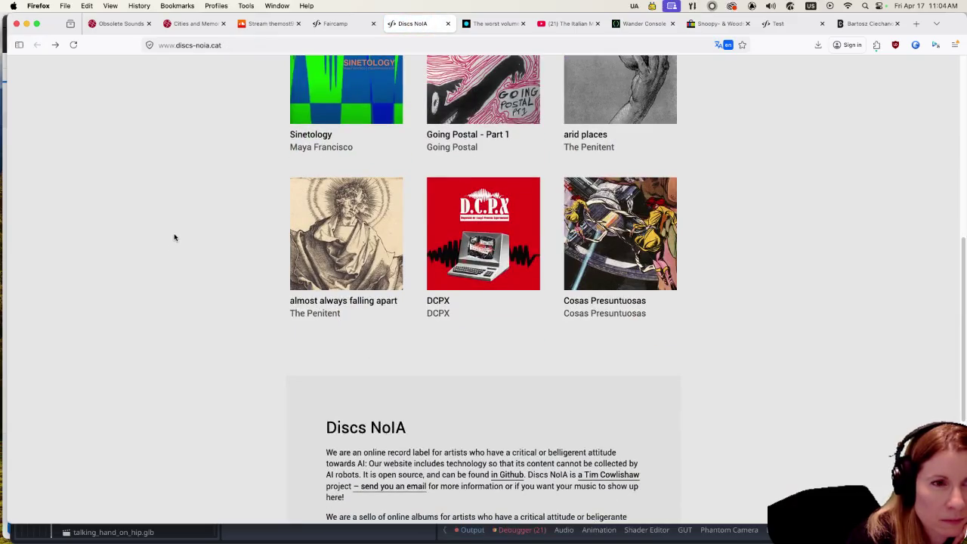
scroll(173, 236, down, 5)
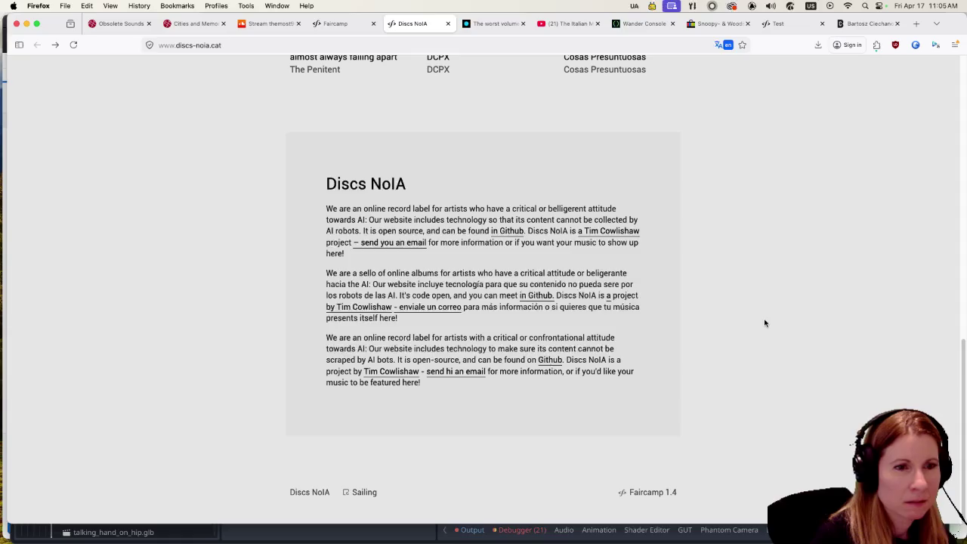
scroll(761, 320, up, 10)
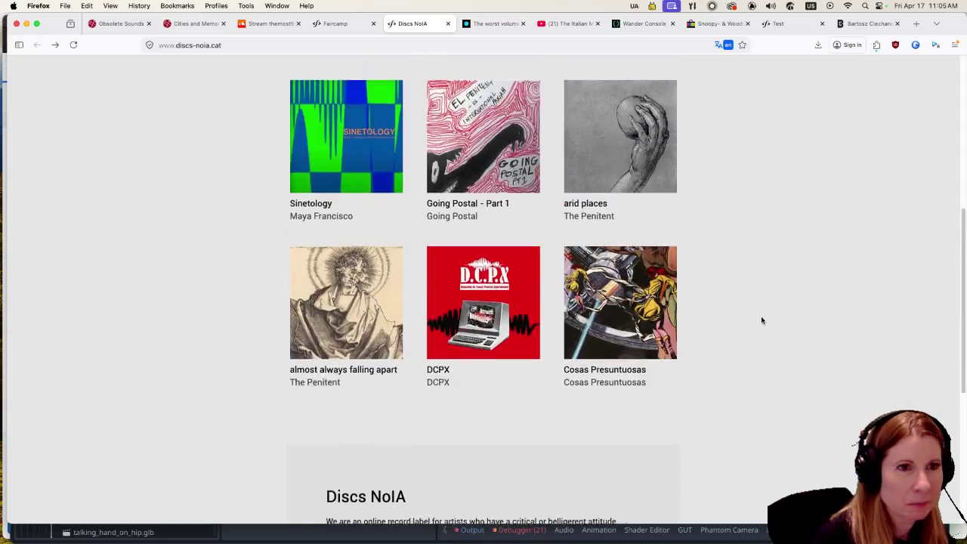
scroll(755, 327, down, 10)
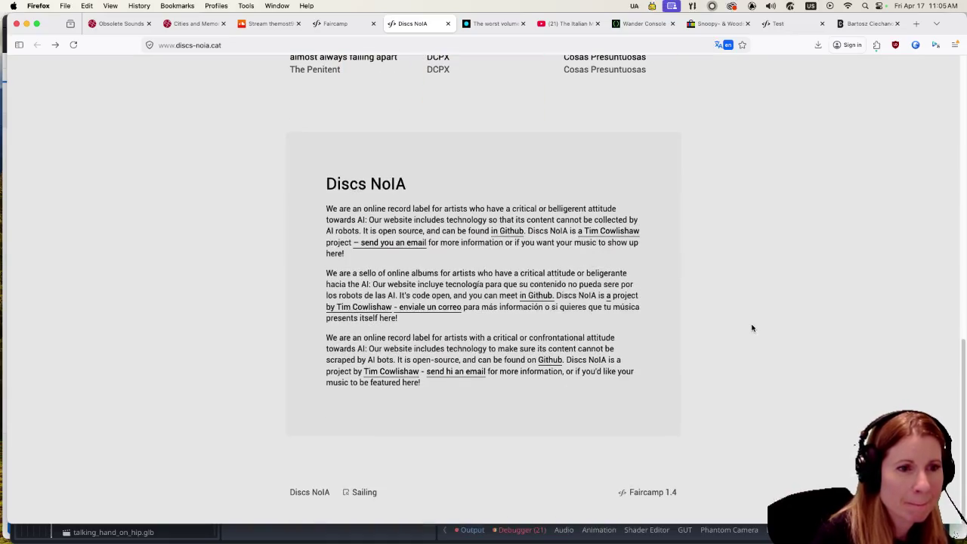
scroll(749, 328, up, 10)
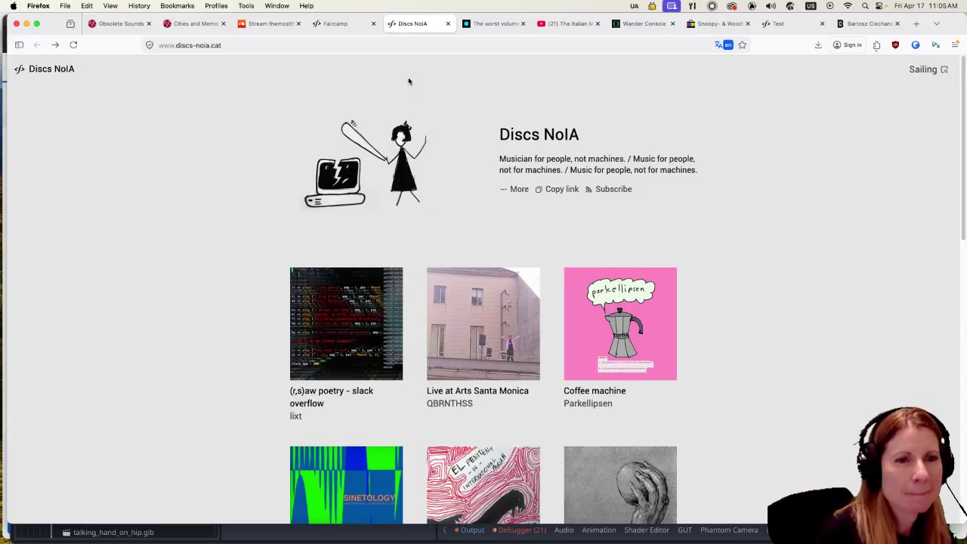
Switch to the Faircamp project tab and scroll down through the simonrepp.com page.
click(350, 24)
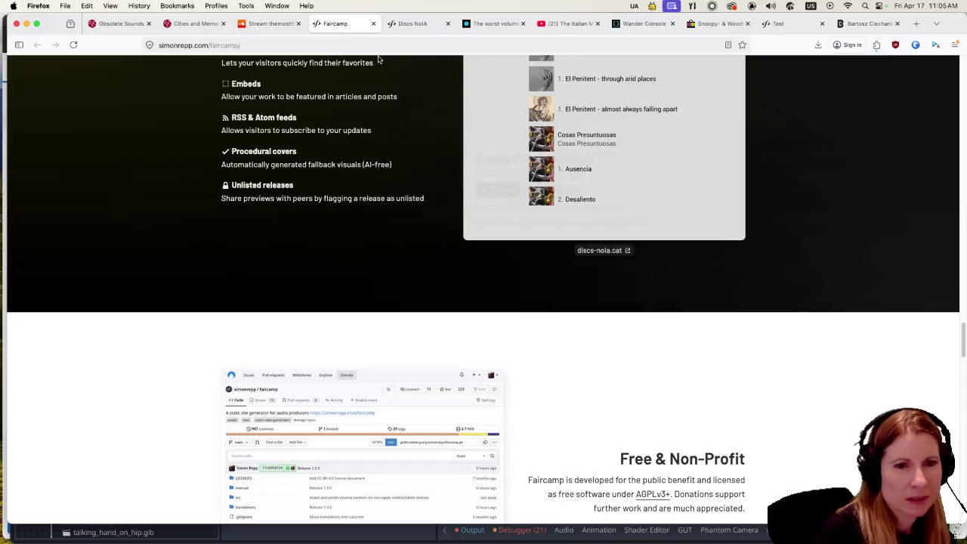
scroll(512, 219, down, 3)
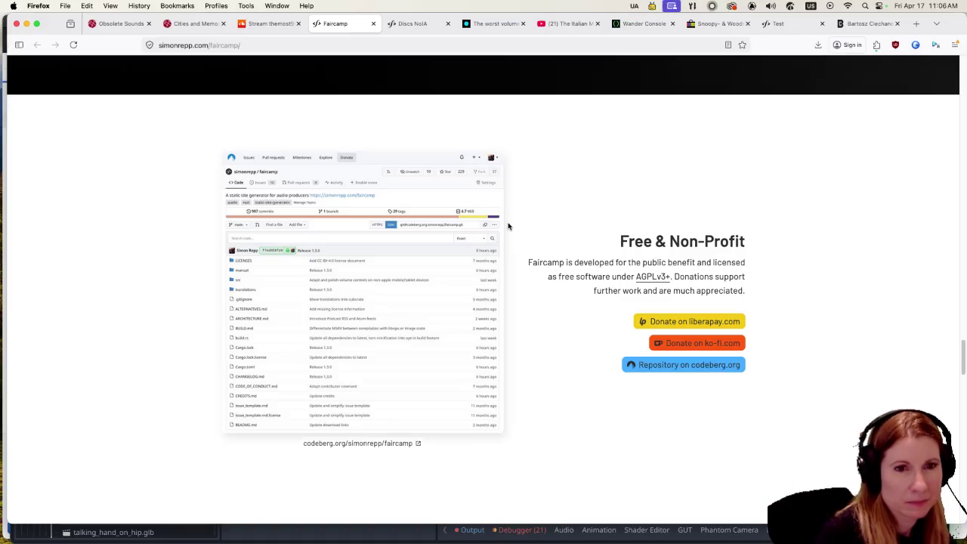
scroll(508, 226, down, 3)
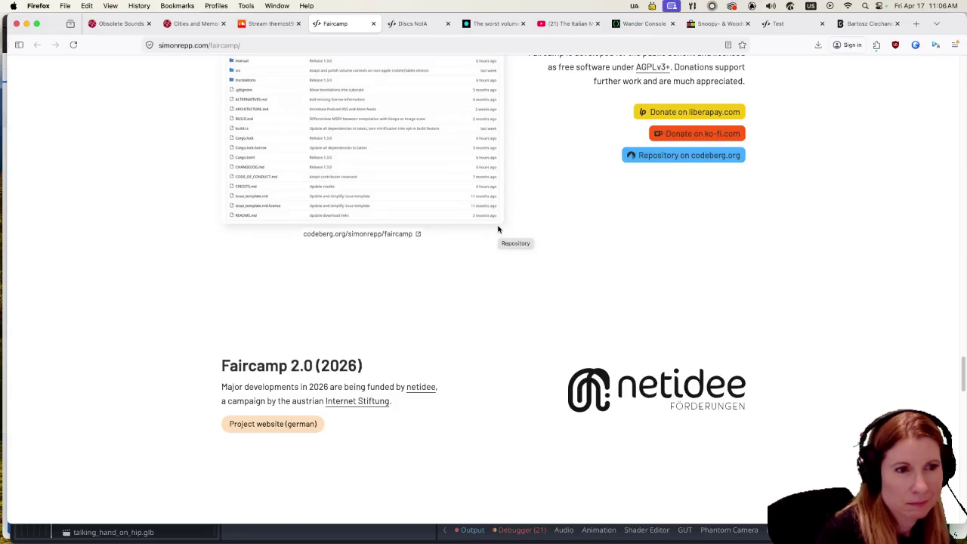
scroll(496, 230, down, 4)
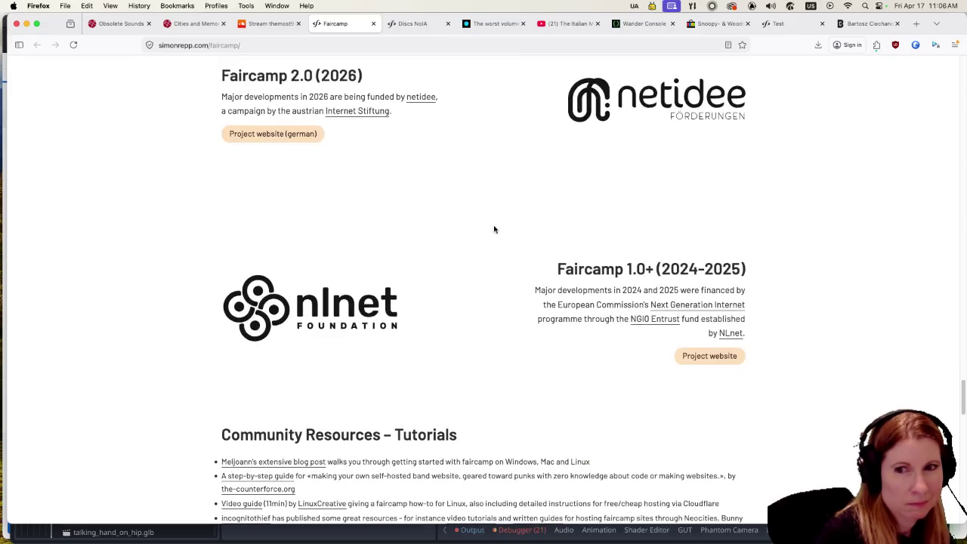
scroll(494, 229, down, 1)
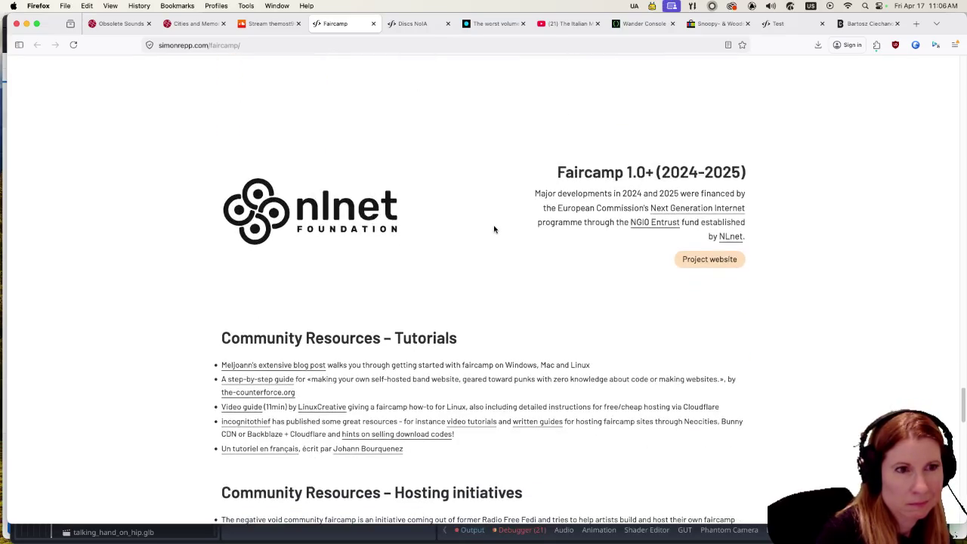
scroll(494, 229, down, 8)
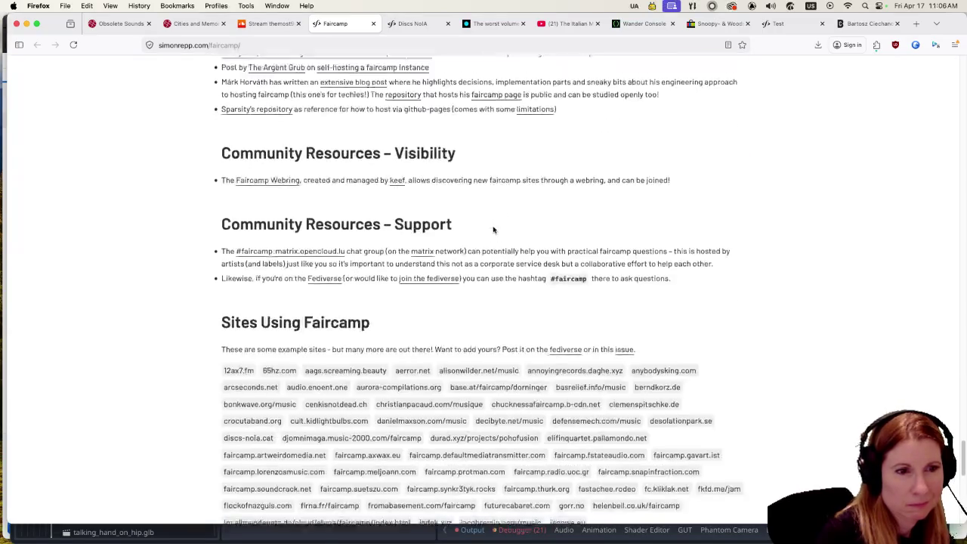
scroll(494, 230, down, 10)
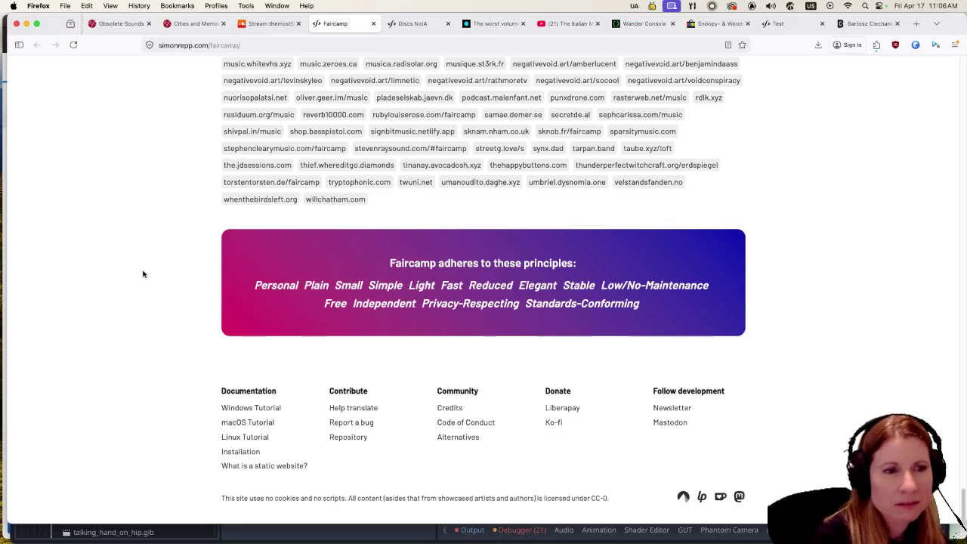
Return to the Faircamp 2.0 (2026) funding section and open the German netidee project page.
scroll(140, 273, up, 3)
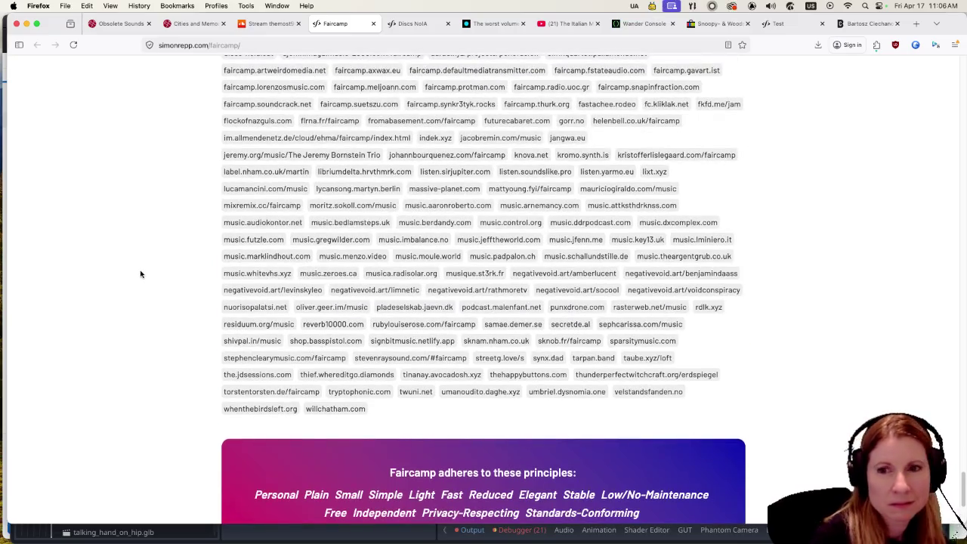
scroll(140, 273, up, 3)
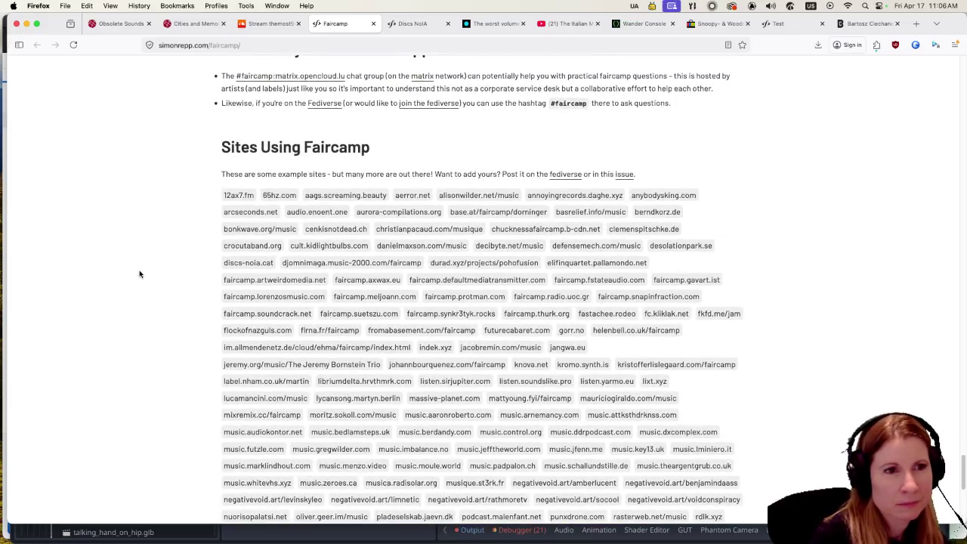
scroll(139, 274, up, 5)
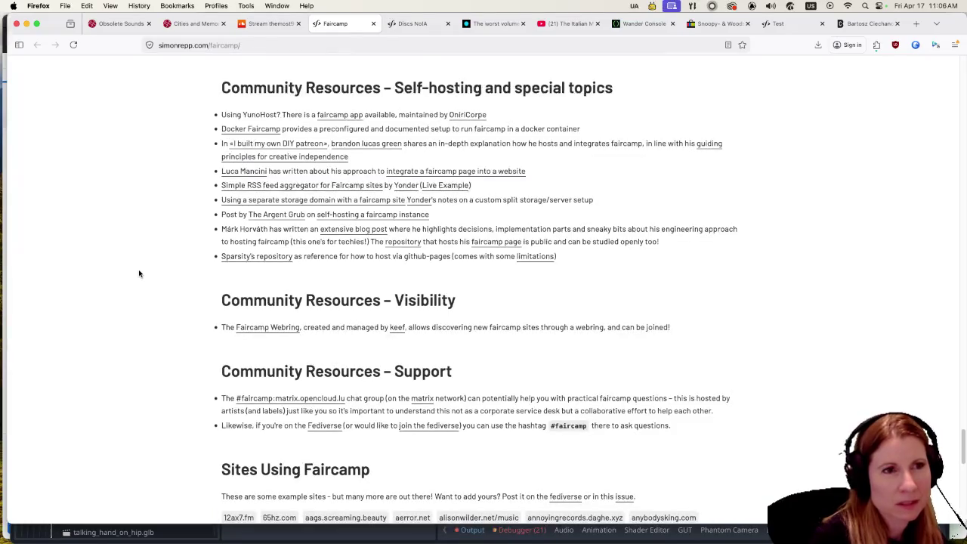
scroll(138, 273, up, 3)
scroll(137, 270, up, 2)
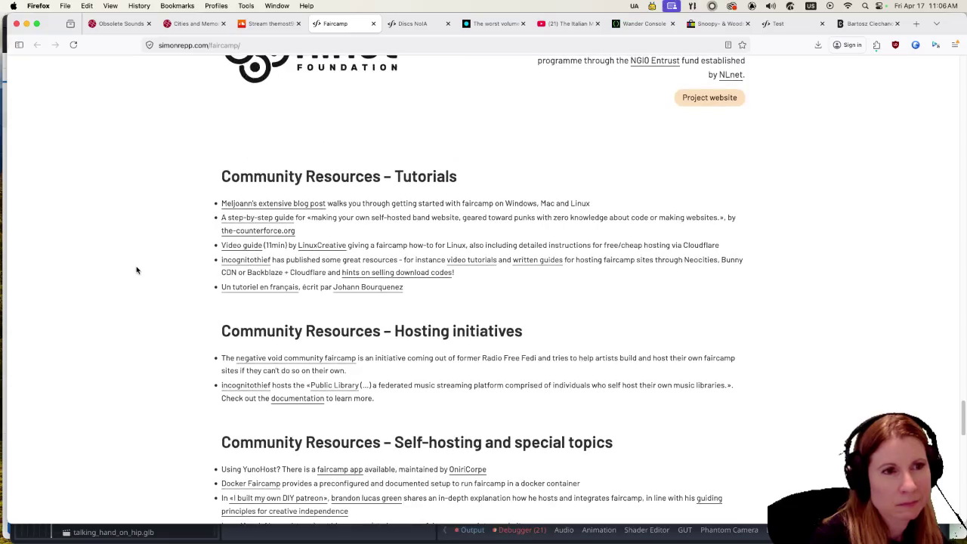
scroll(137, 269, up, 3)
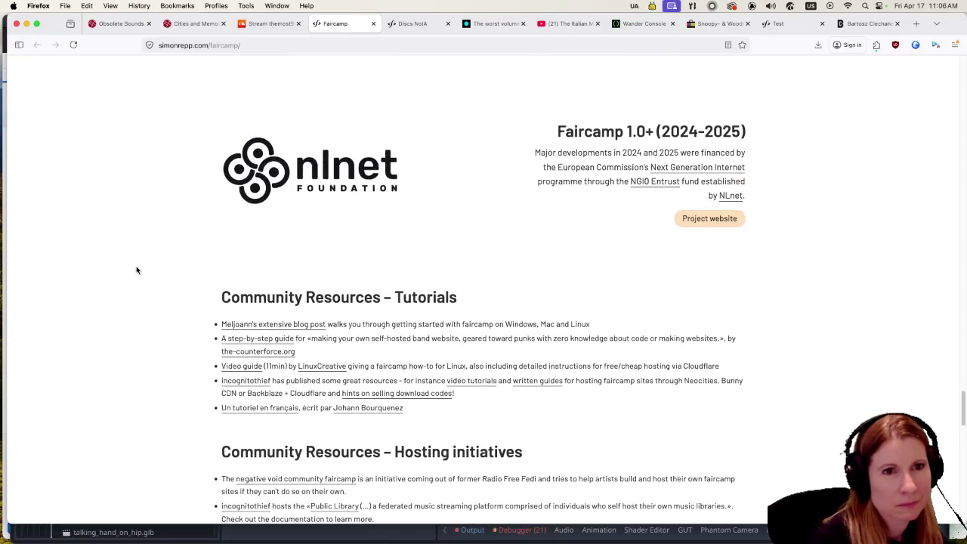
scroll(137, 270, up, 10)
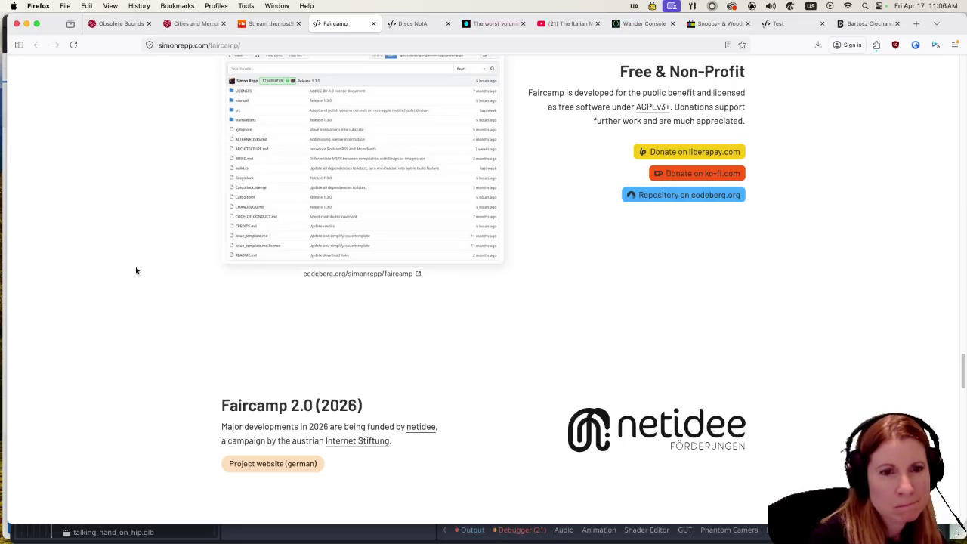
scroll(135, 265, down, 1)
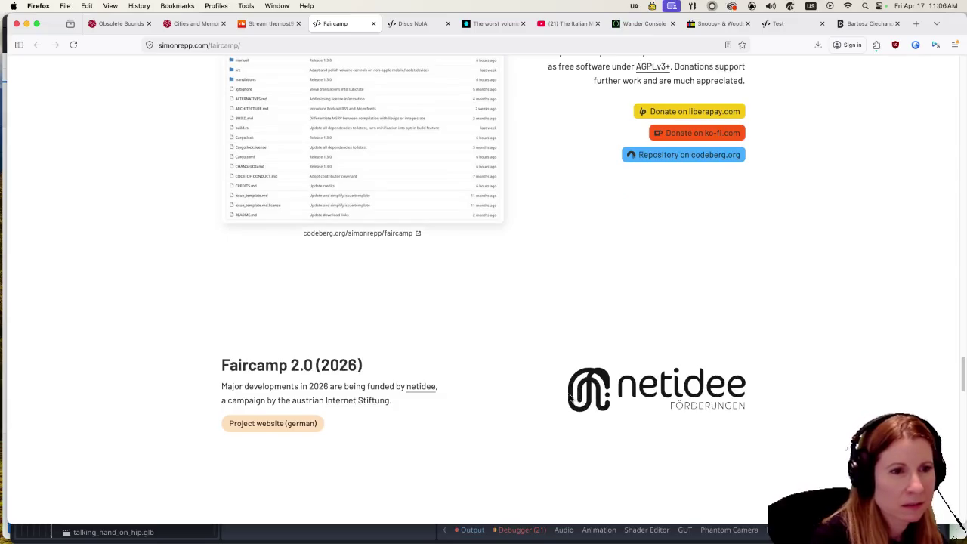
click(302, 426)
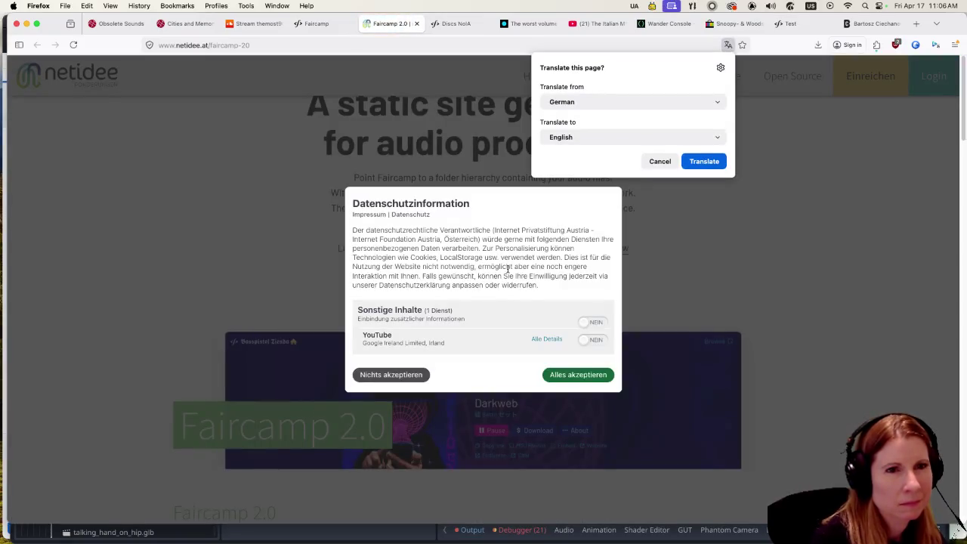
Translate the Faircamp 2.0 project page into English and decline the data protection notice.
click(714, 161)
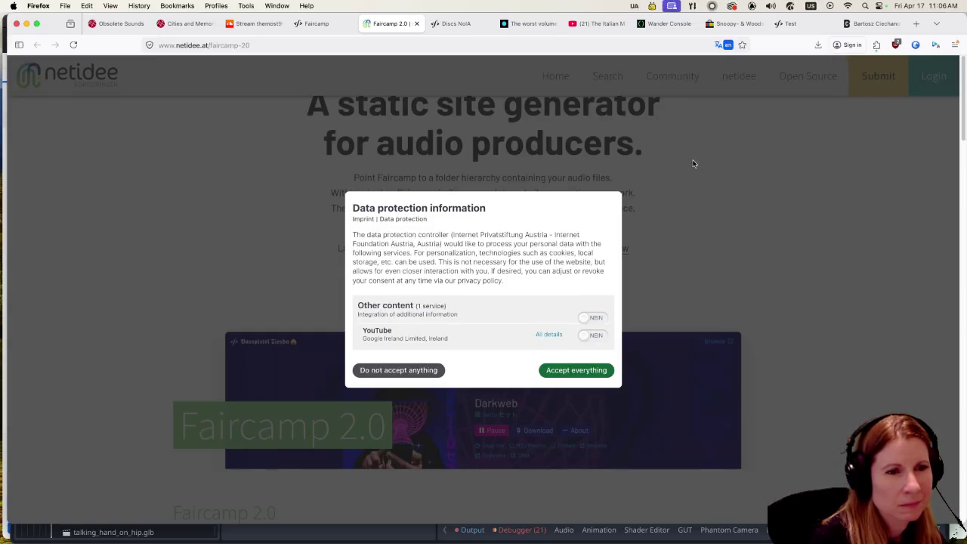
click(407, 370)
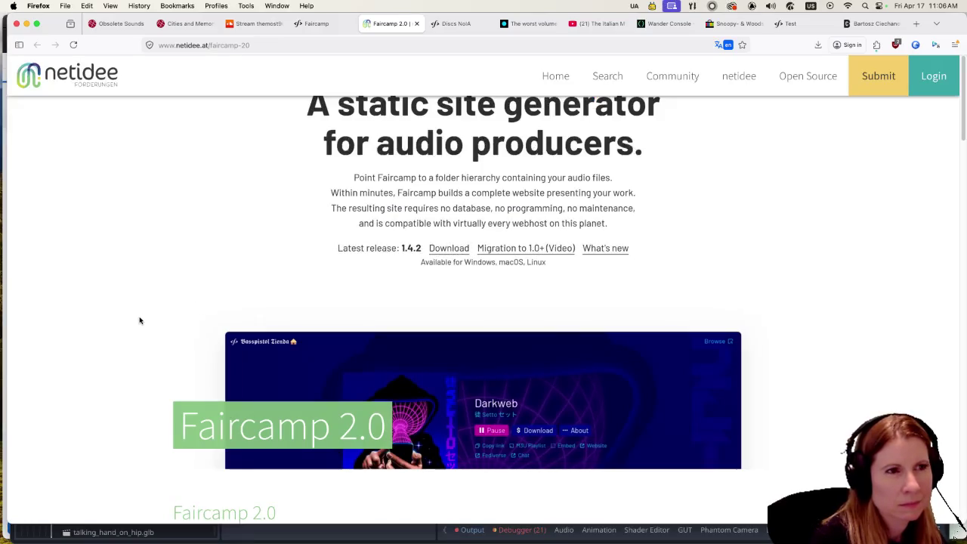
scroll(133, 324, down, 5)
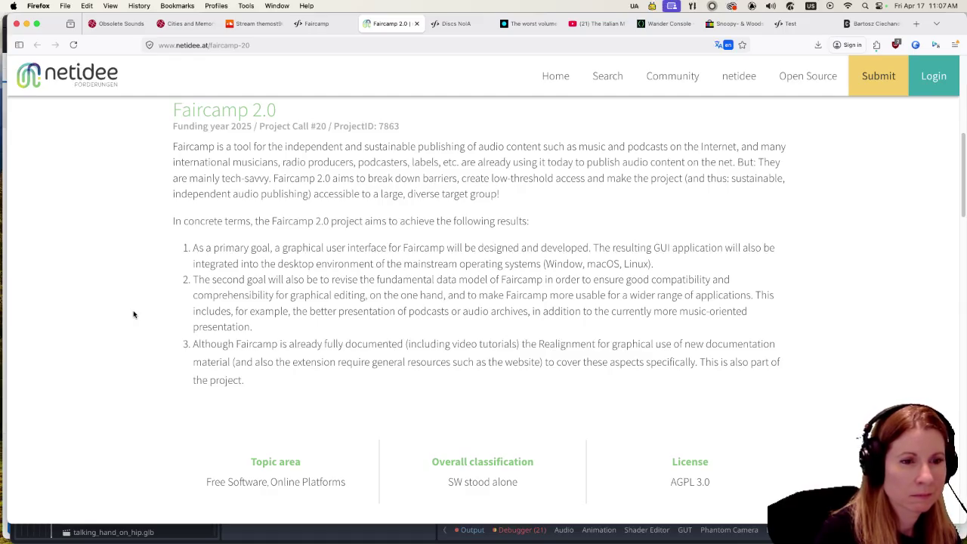
Scroll down to the project page footer and open netidee's FAQ page.
scroll(134, 314, down, 10)
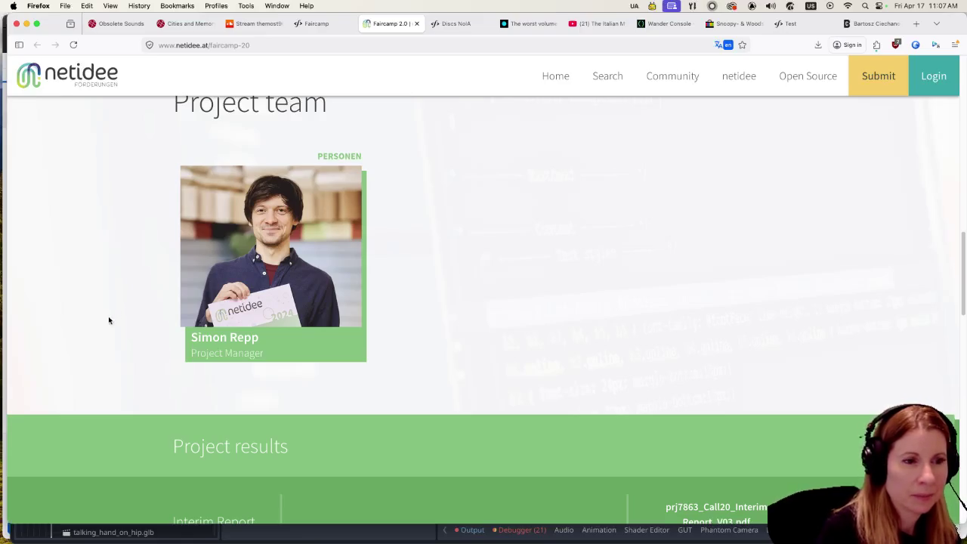
scroll(106, 320, down, 6)
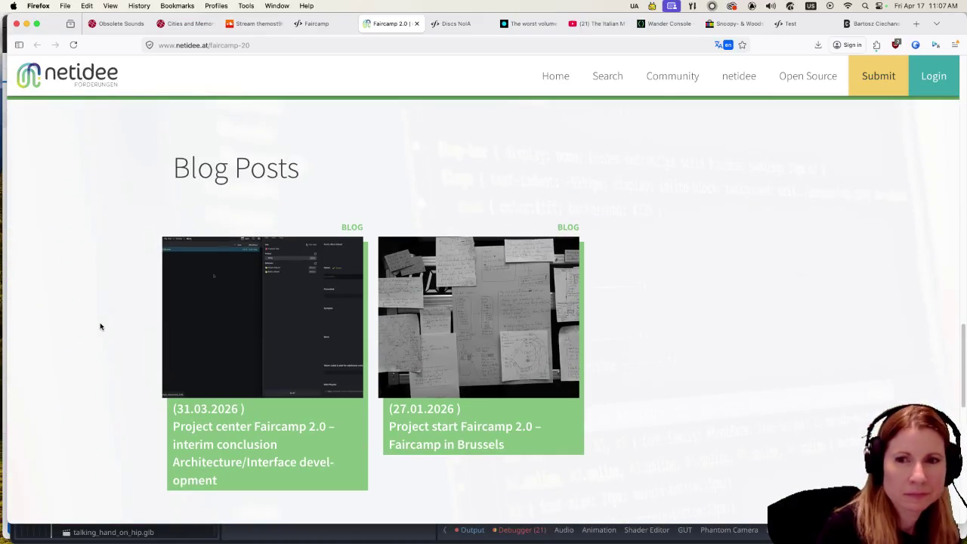
scroll(99, 326, down, 3)
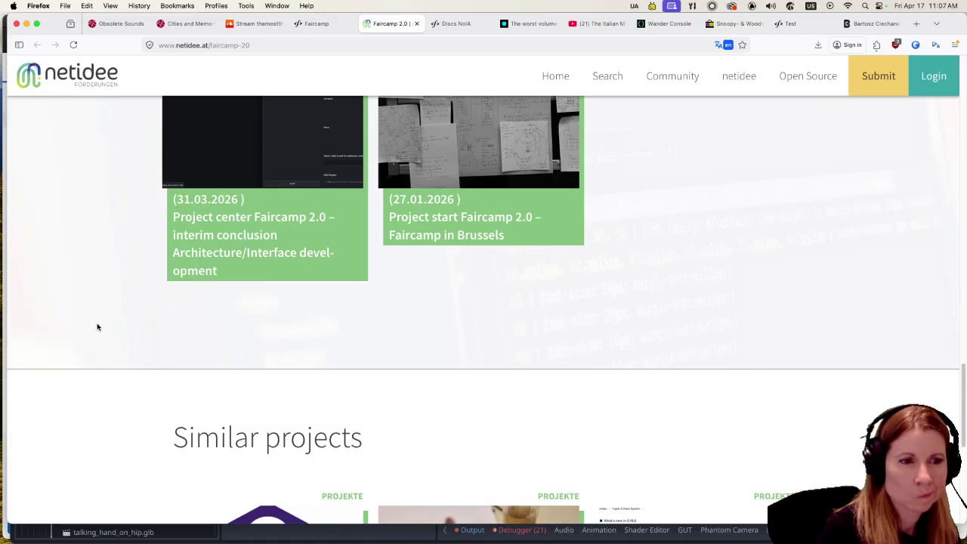
scroll(96, 326, down, 5)
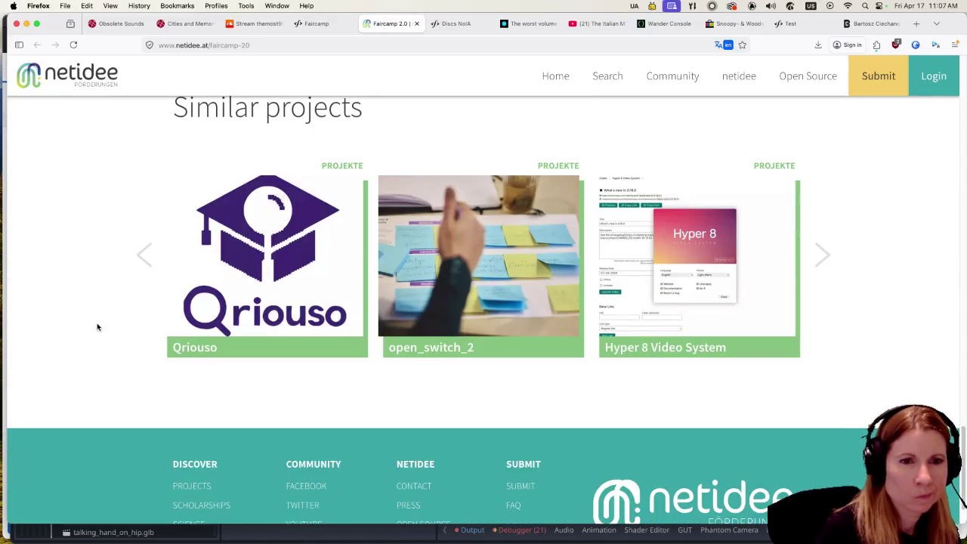
scroll(96, 326, down, 1)
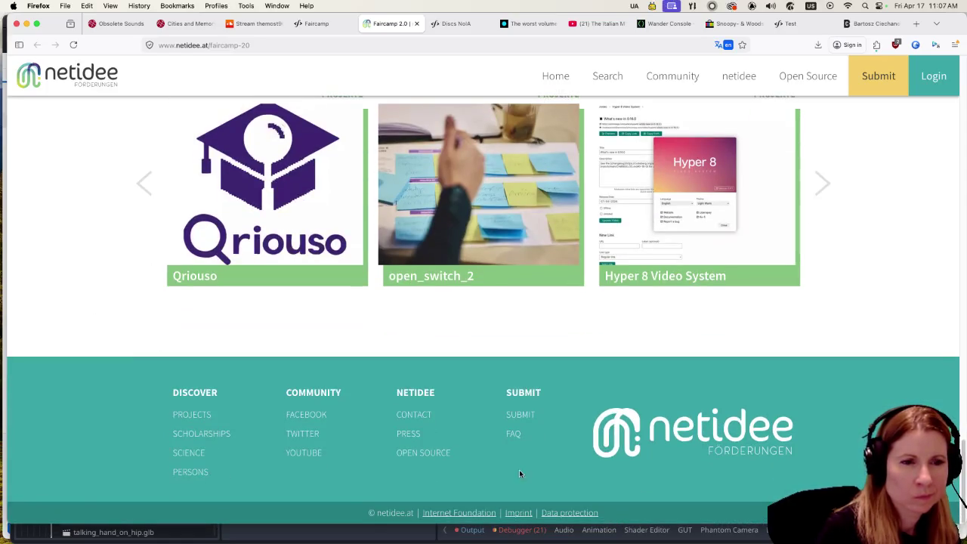
click(512, 434)
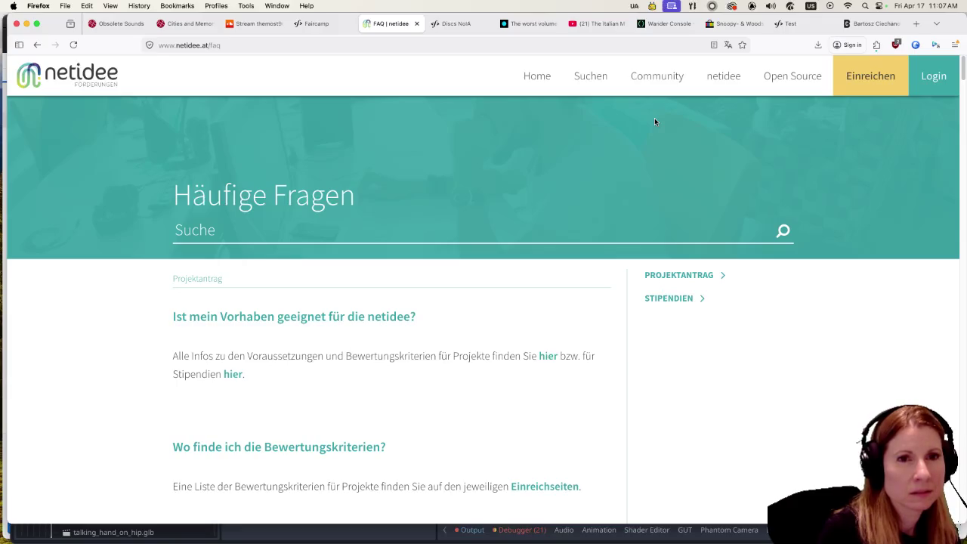
Open the About netidee page and translate it into English.
click(722, 76)
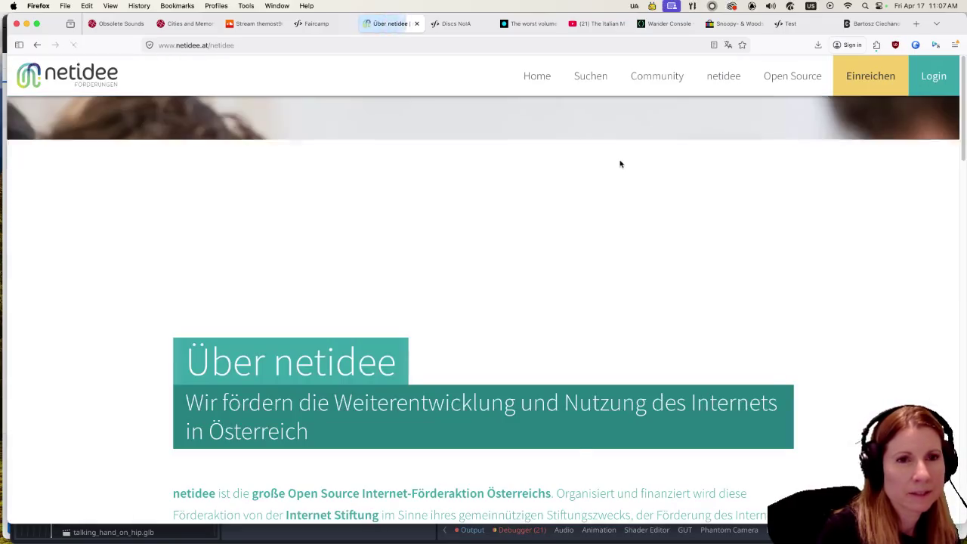
scroll(665, 145, down, 3)
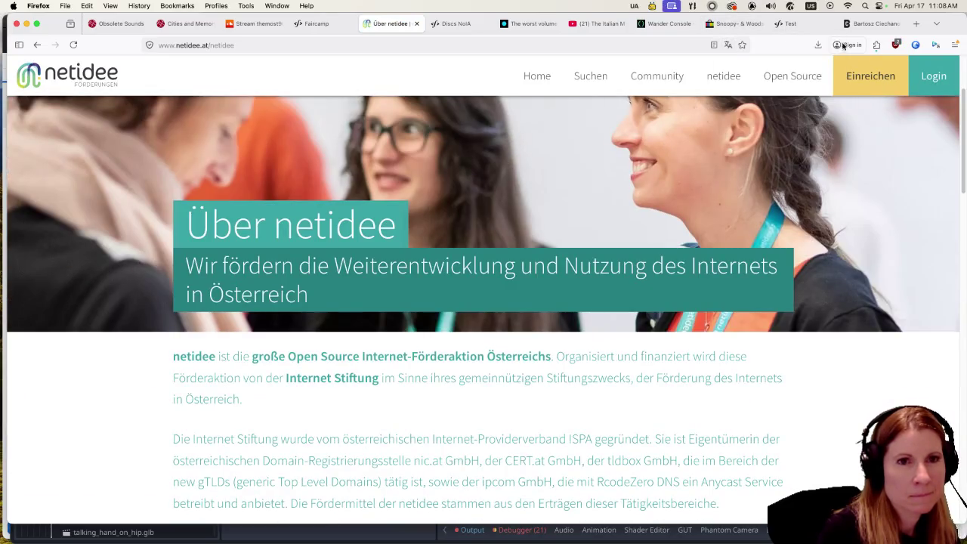
click(727, 44)
click(703, 161)
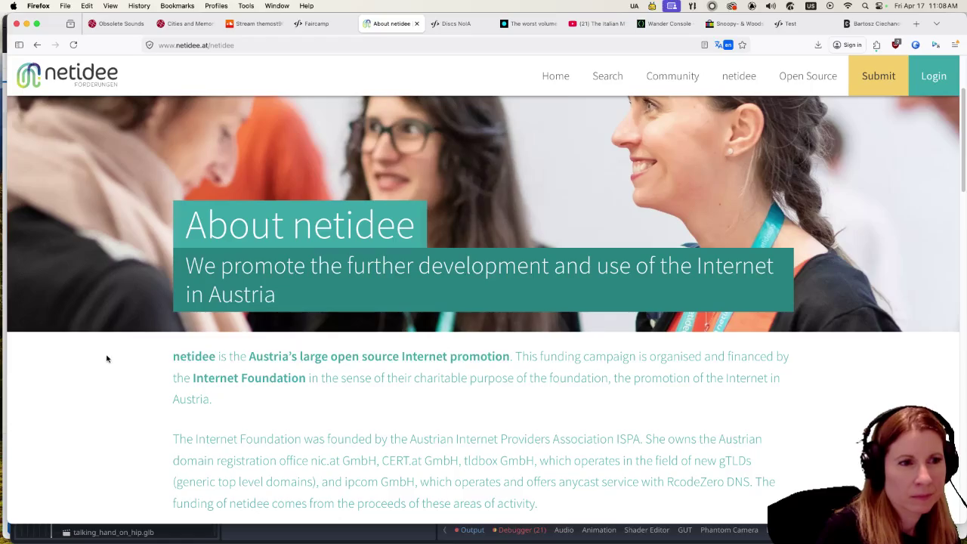
Read the About page down to its footer and open the Press Start grant link in a new tab.
scroll(94, 354, down, 2)
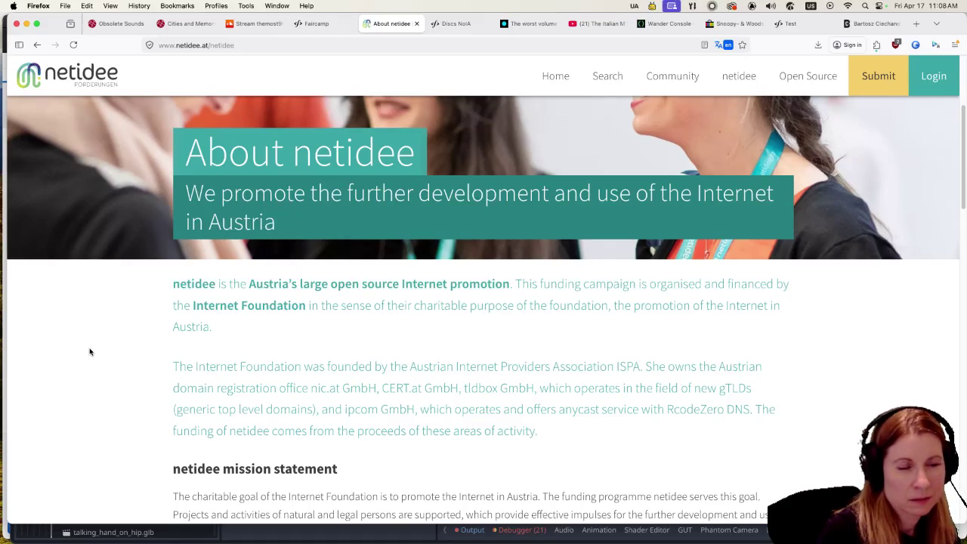
scroll(90, 354, down, 3)
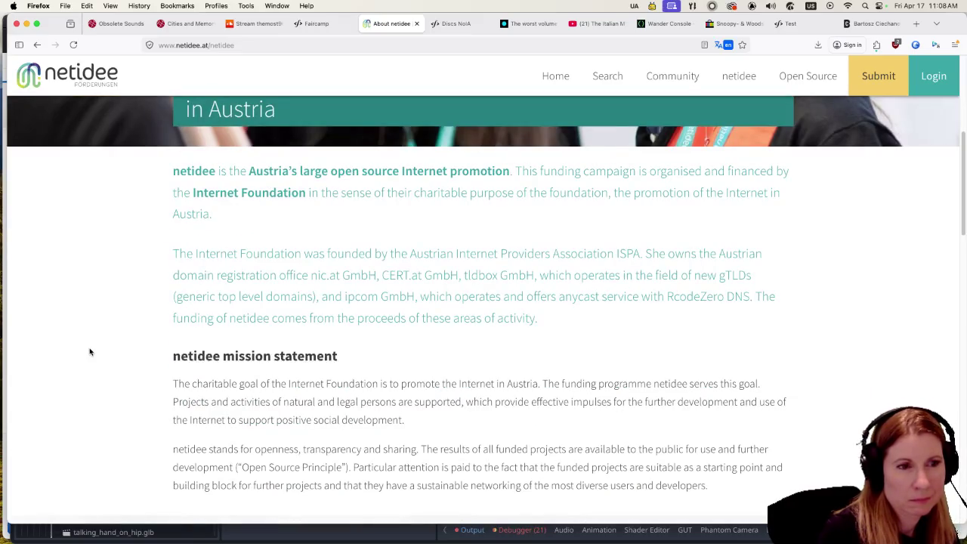
scroll(90, 352, down, 2)
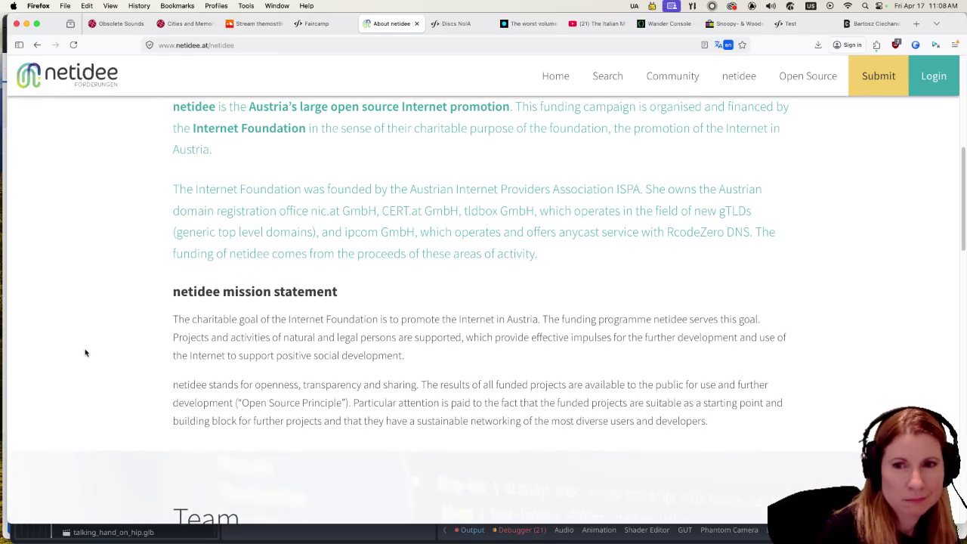
scroll(86, 353, down, 1)
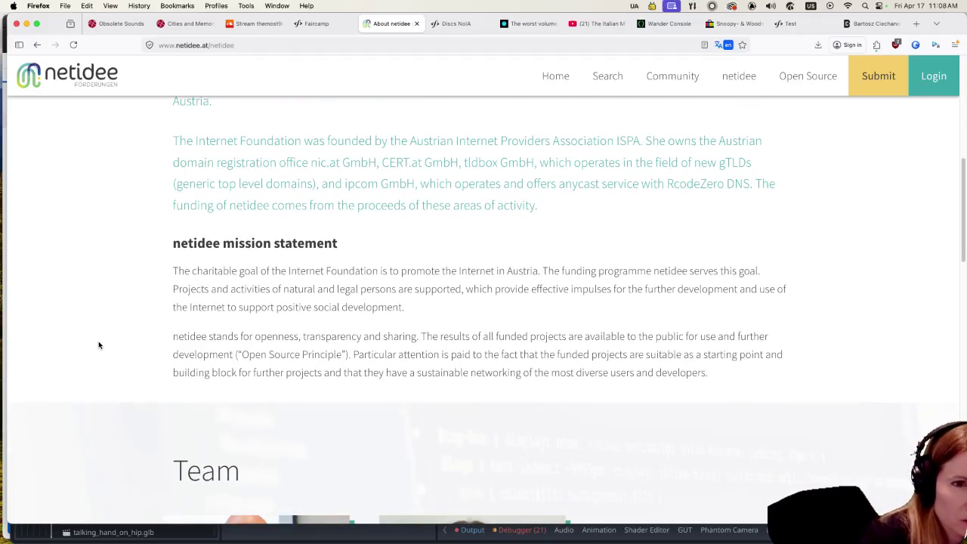
scroll(112, 342, down, 5)
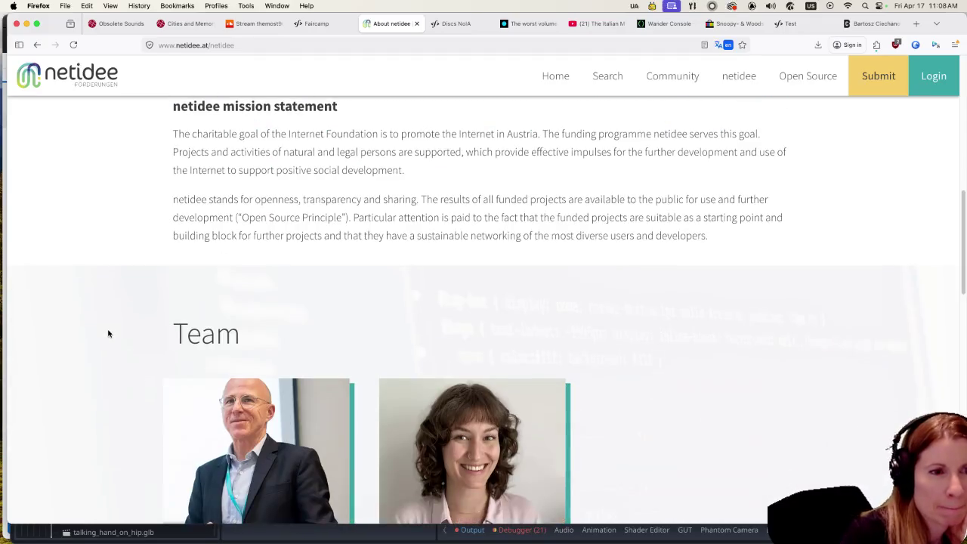
scroll(108, 328, down, 10)
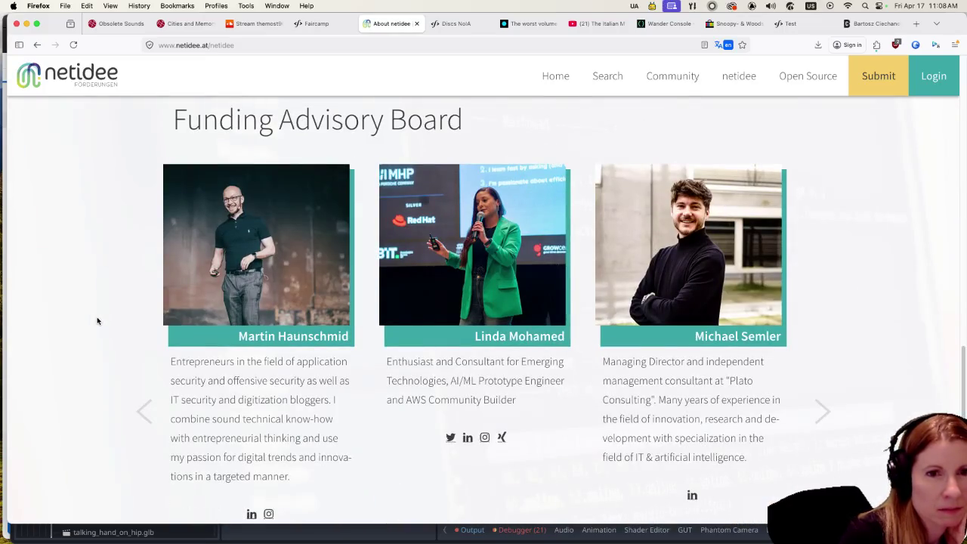
scroll(96, 321, down, 5)
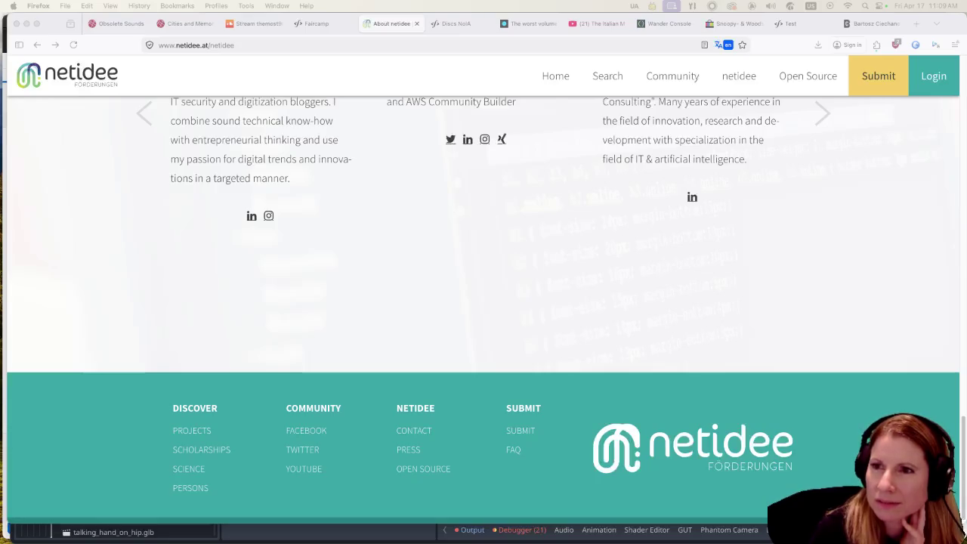
mouse_move(748, 106)
mouse_down()
mouse_move(710, 84)
mouse_move(601, 106)
mouse_move(498, 28)
mouse_up()
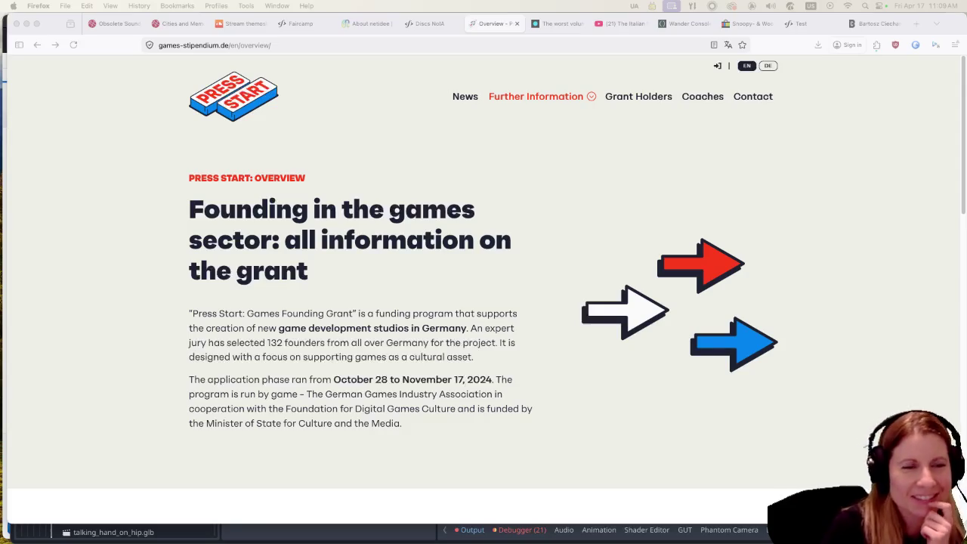
Read through the Press Start Games Founding Grant overview page.
scroll(561, 302, down, 3)
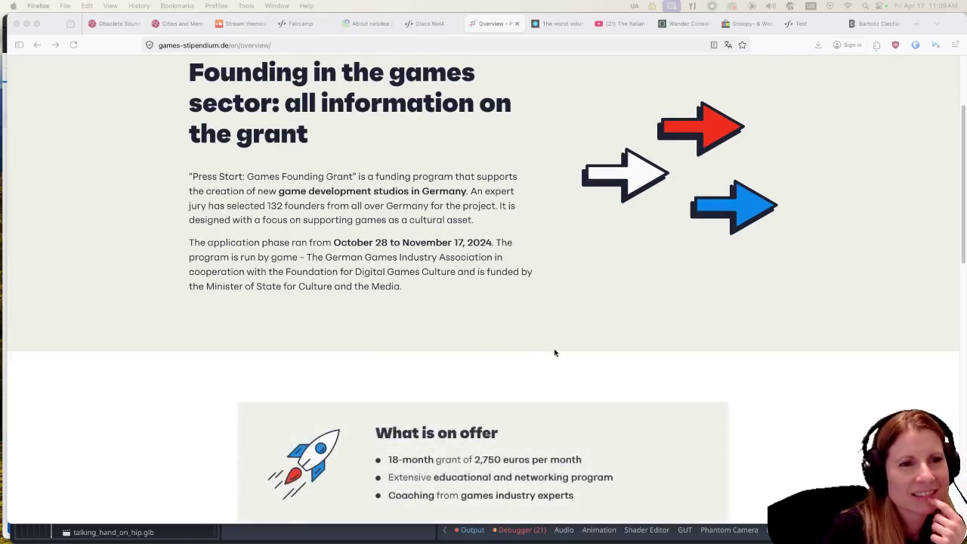
scroll(555, 352, up, 3)
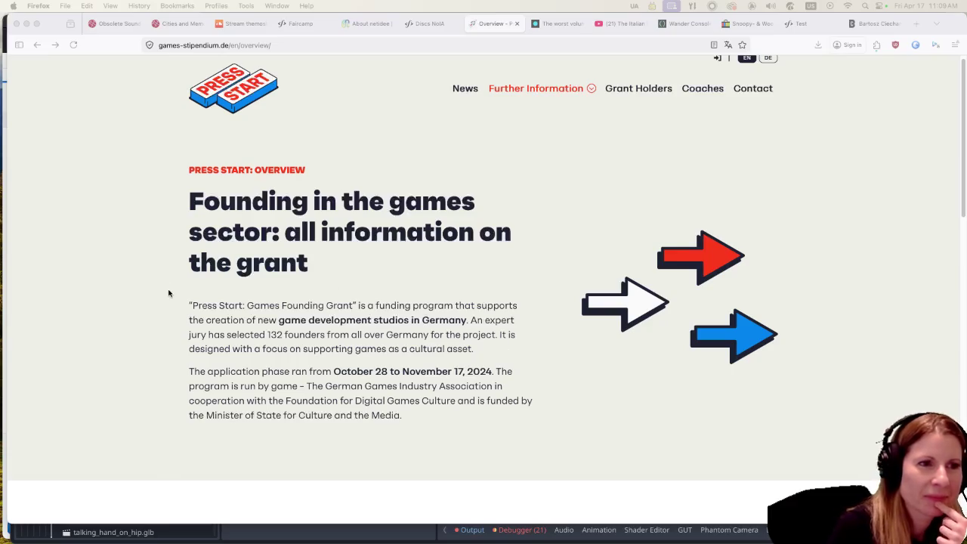
click(86, 296)
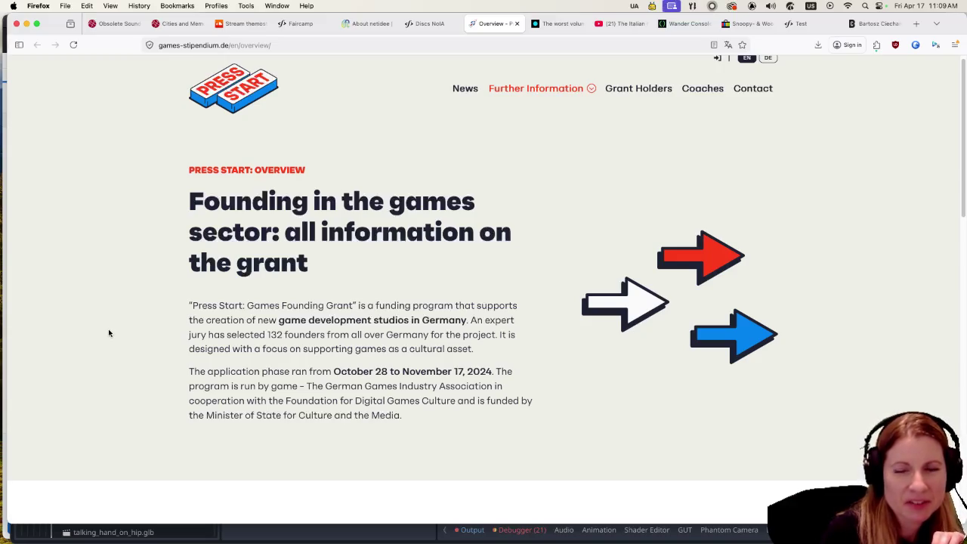
scroll(108, 332, down, 1)
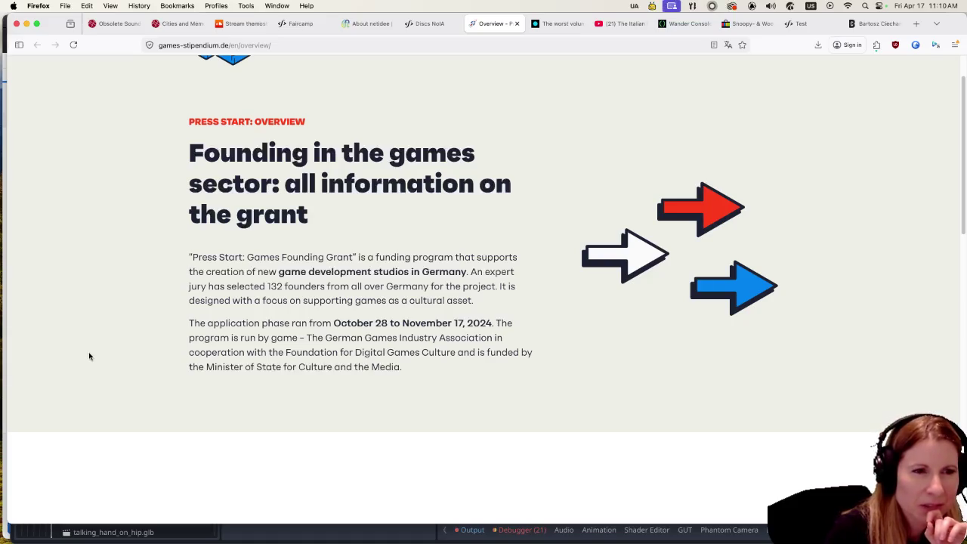
scroll(89, 357, down, 8)
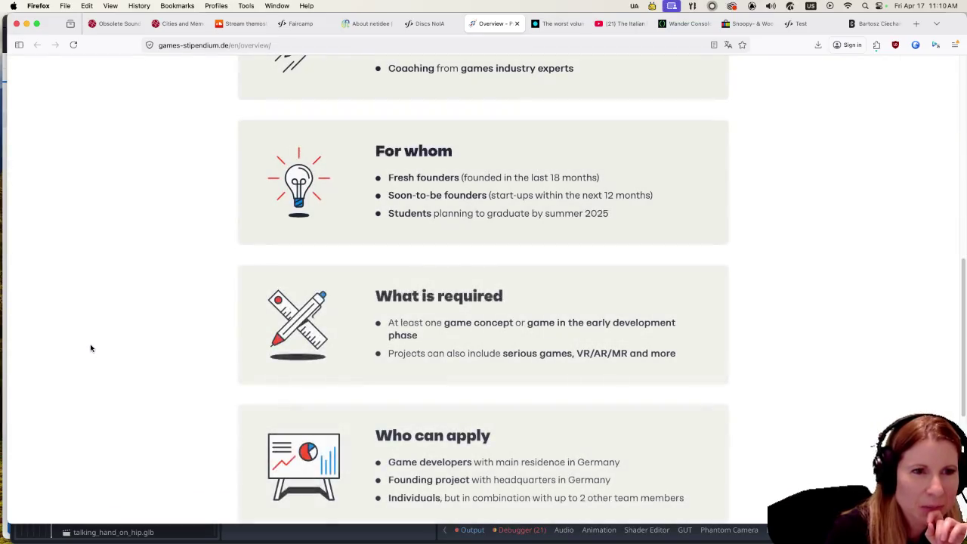
scroll(90, 347, up, 2)
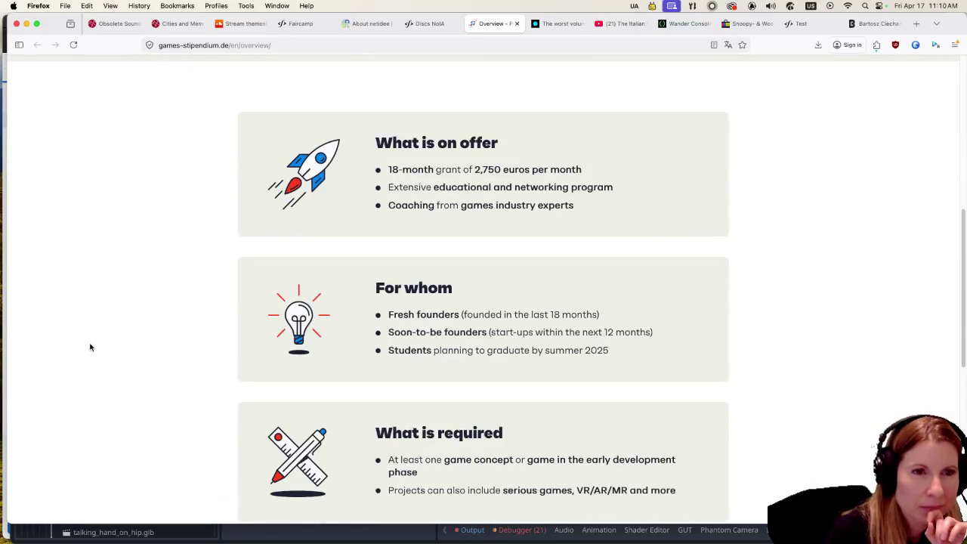
scroll(89, 347, up, 1)
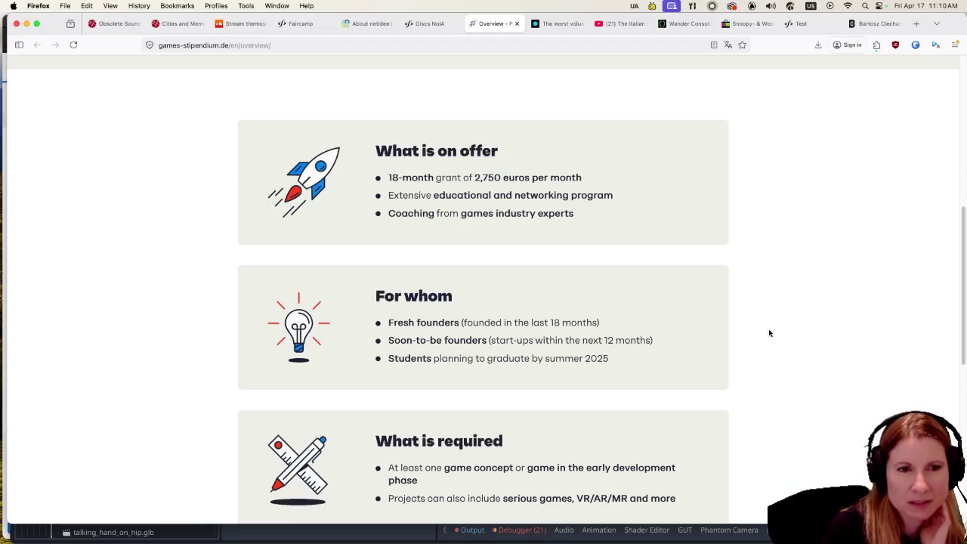
Highlight 2025 in the Students line, then reveal the Further Information submenu with Application information and Jury.
double_click(596, 358)
scroll(714, 337, down, 6)
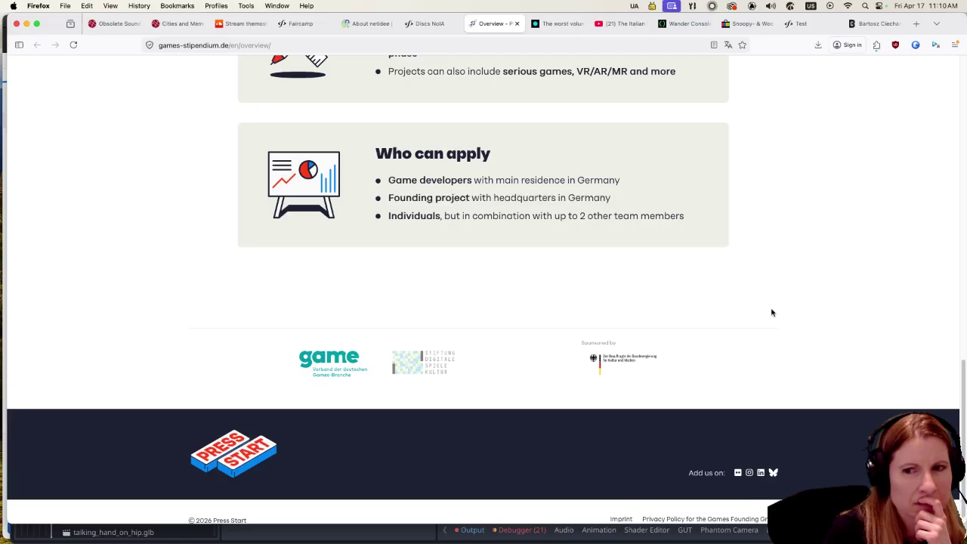
scroll(771, 312, up, 15)
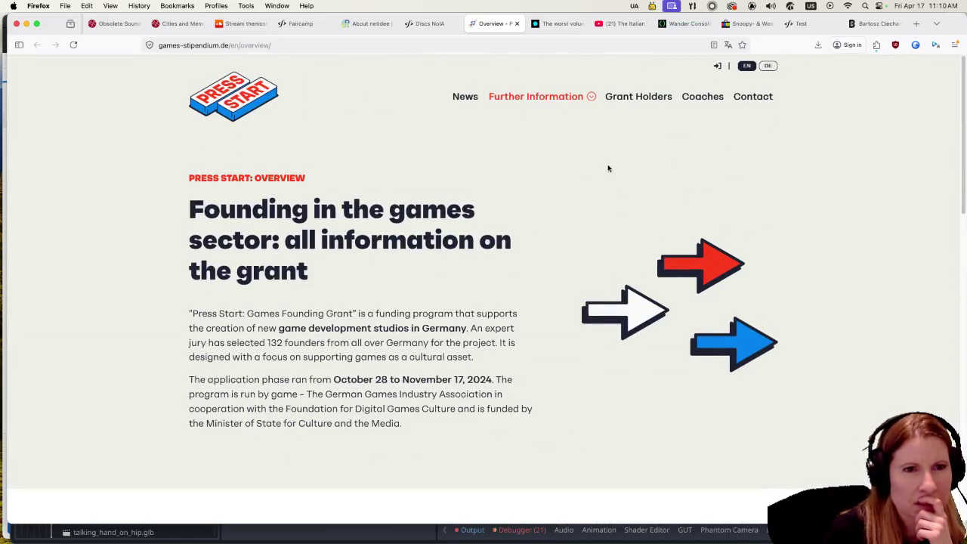
mouse_move(566, 96)
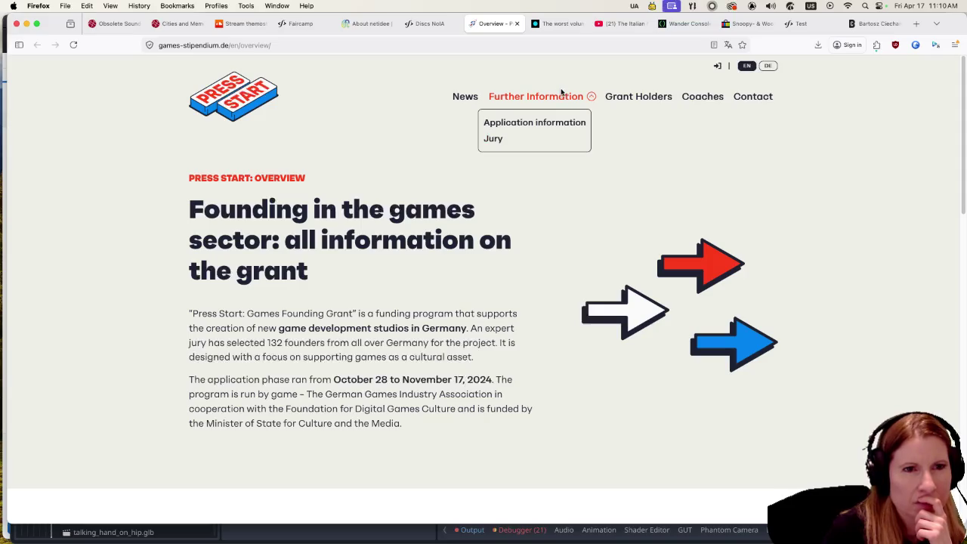
click(534, 122)
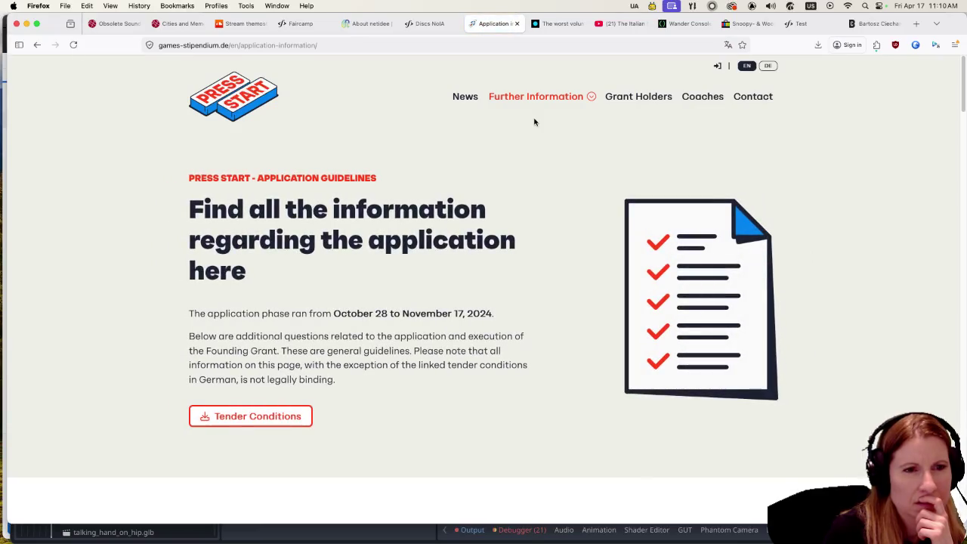
scroll(391, 342, down, 3)
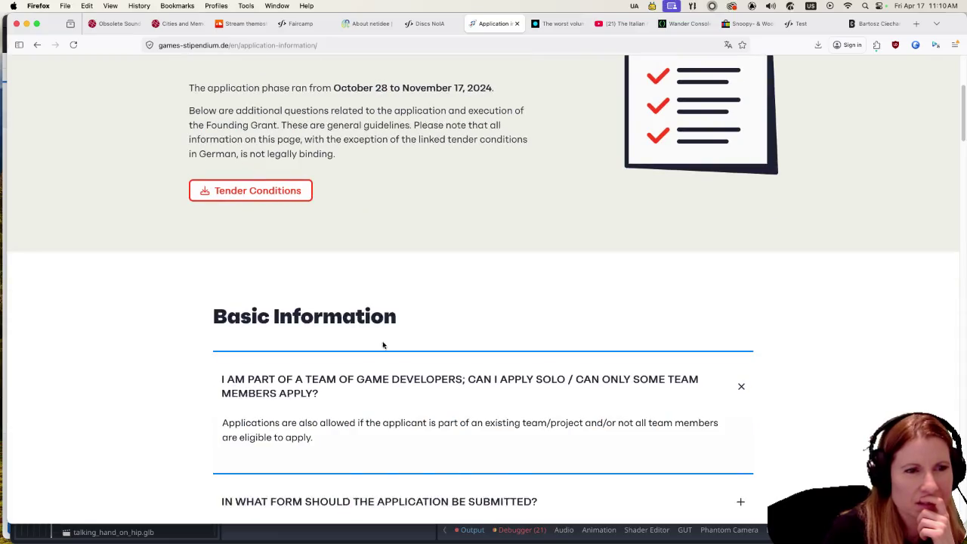
scroll(382, 342, down, 4)
scroll(176, 339, down, 2)
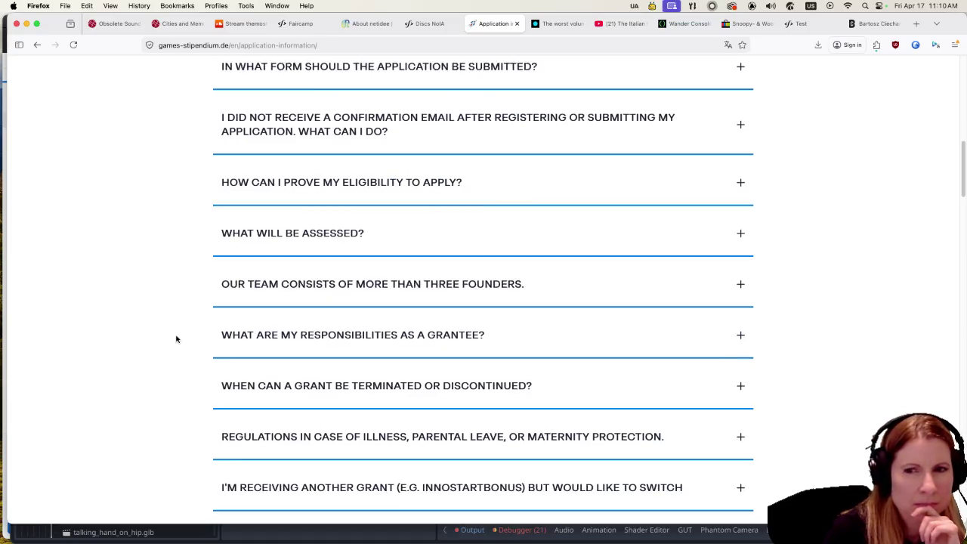
scroll(176, 339, down, 2)
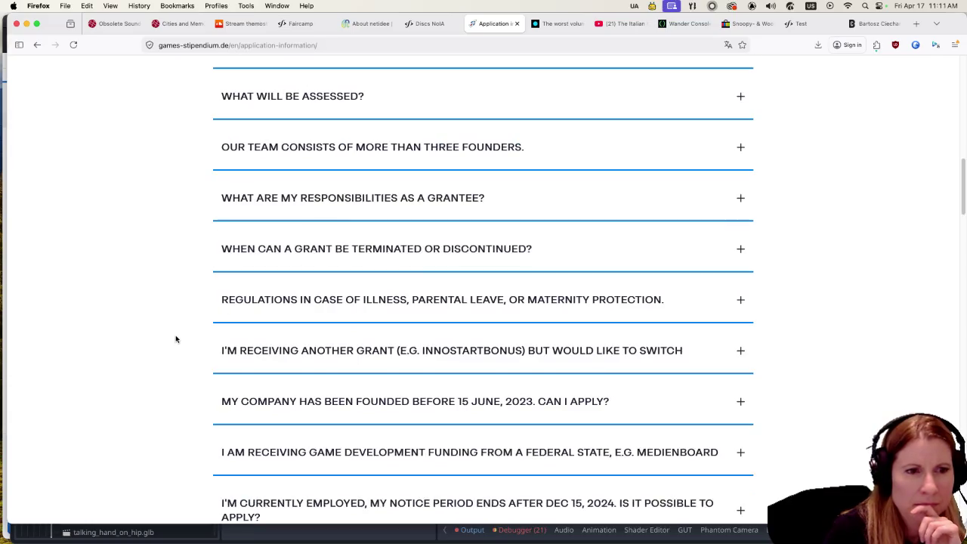
scroll(175, 339, down, 1)
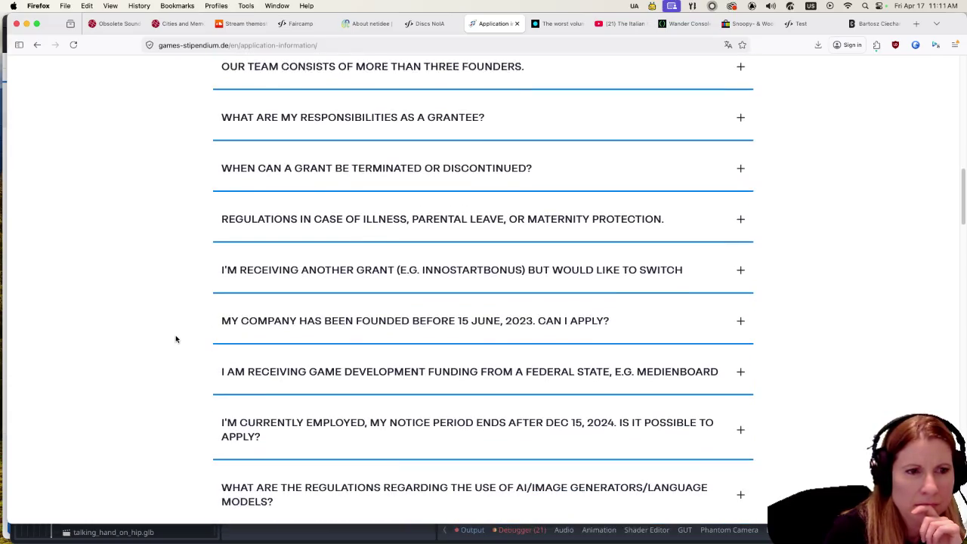
scroll(176, 339, down, 5)
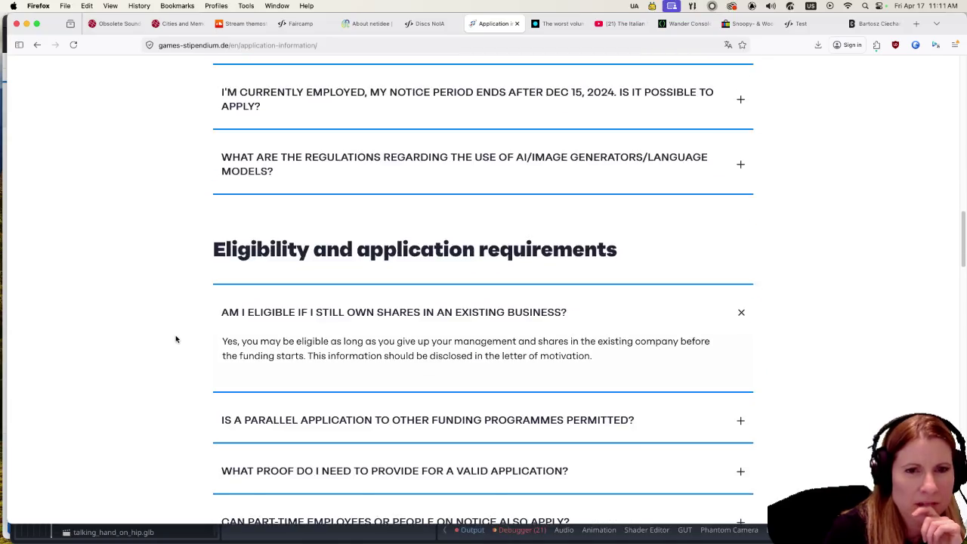
scroll(176, 339, down, 5)
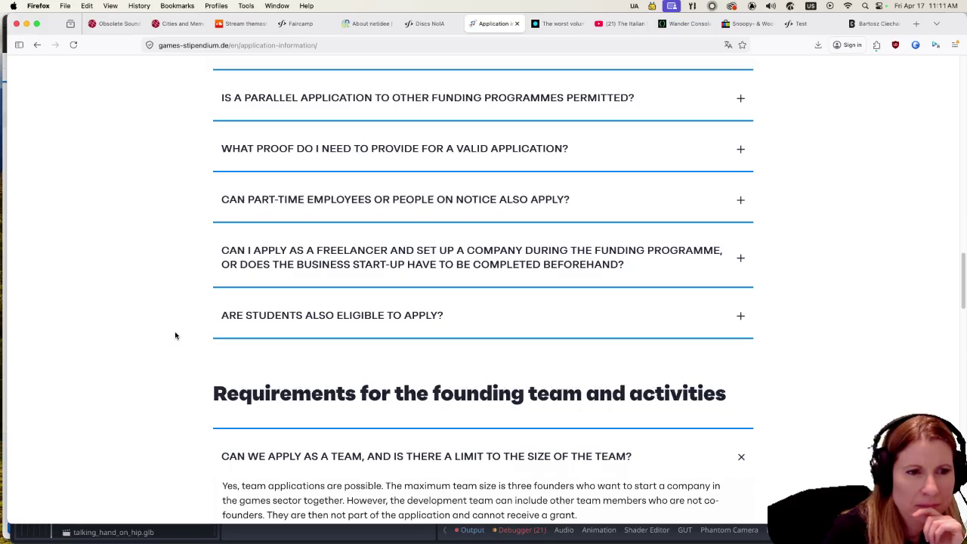
scroll(176, 339, down, 2)
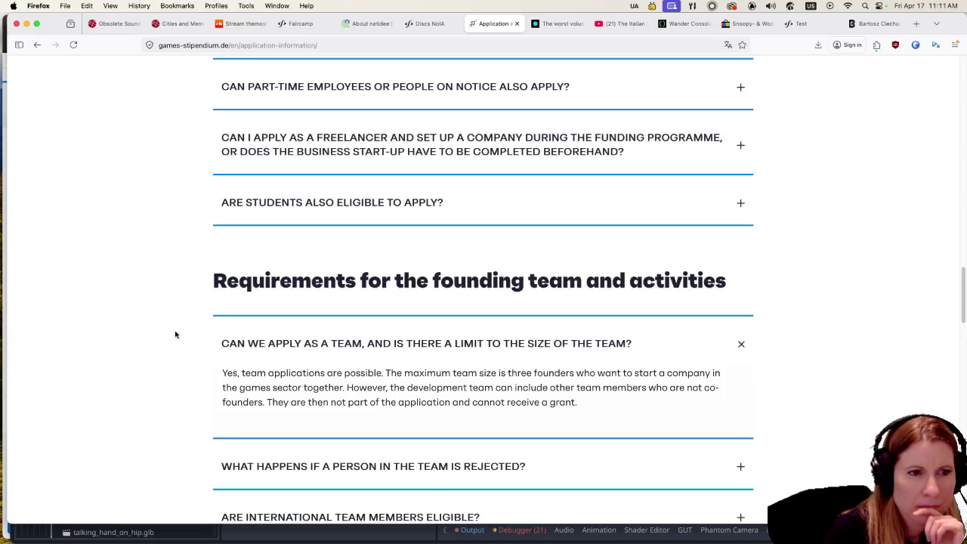
scroll(175, 334, down, 5)
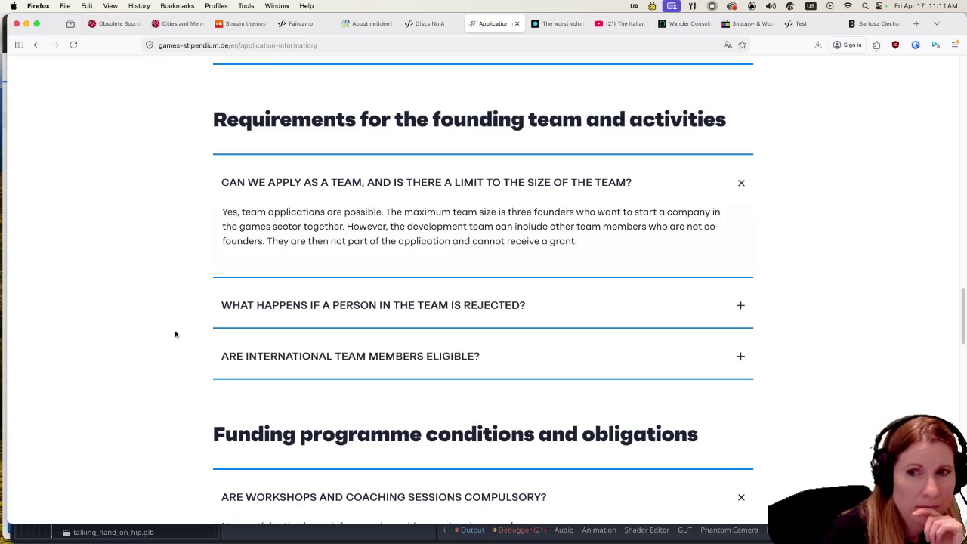
scroll(174, 335, down, 4)
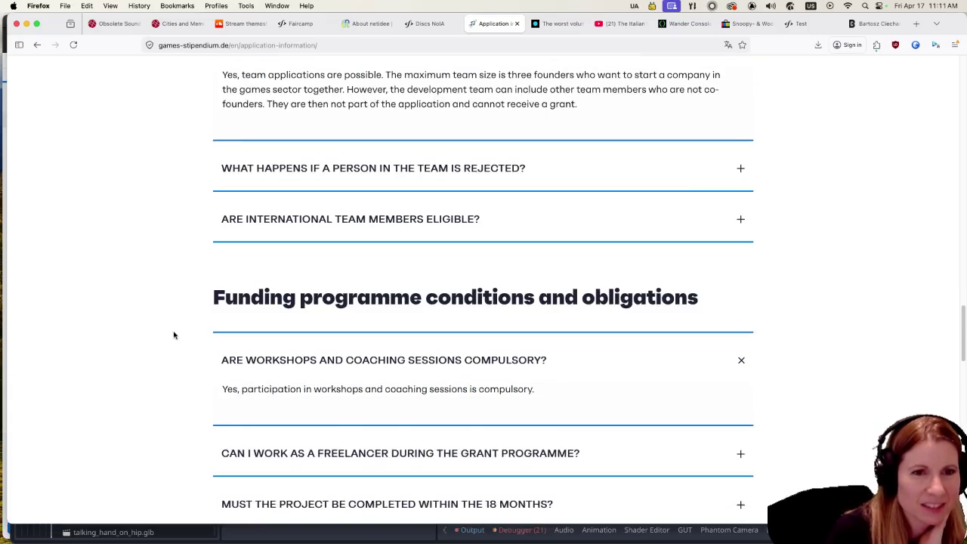
scroll(174, 335, down, 5)
scroll(174, 334, down, 7)
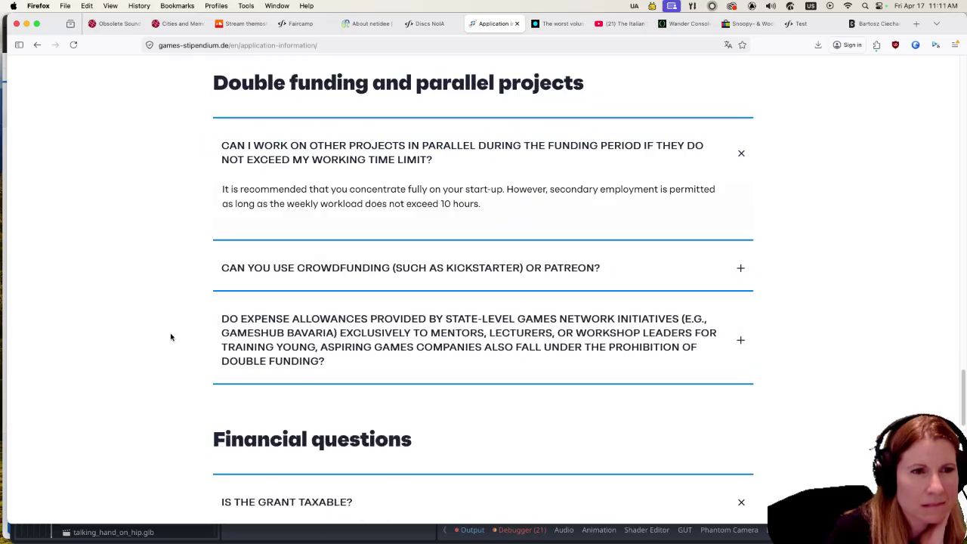
scroll(170, 337, down, 10)
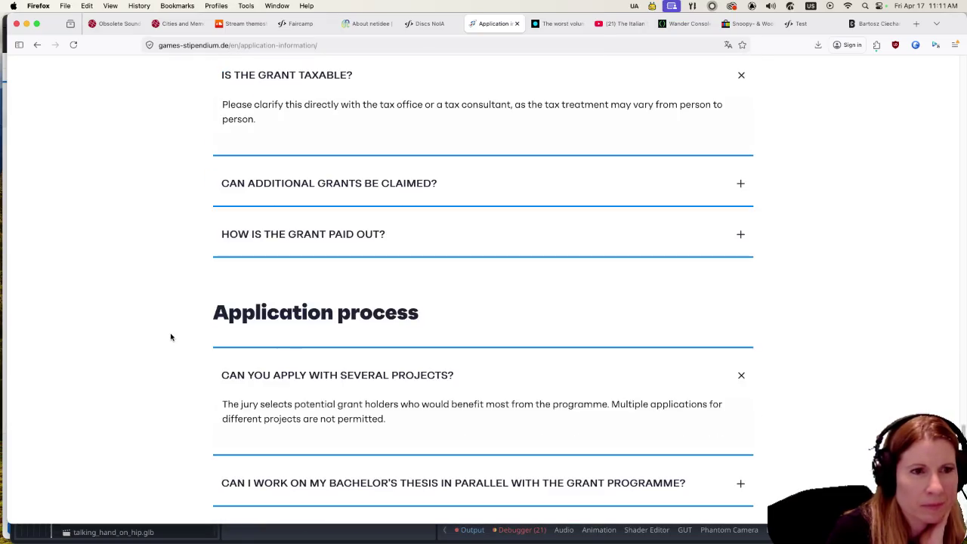
scroll(171, 337, down, 3)
scroll(170, 337, down, 5)
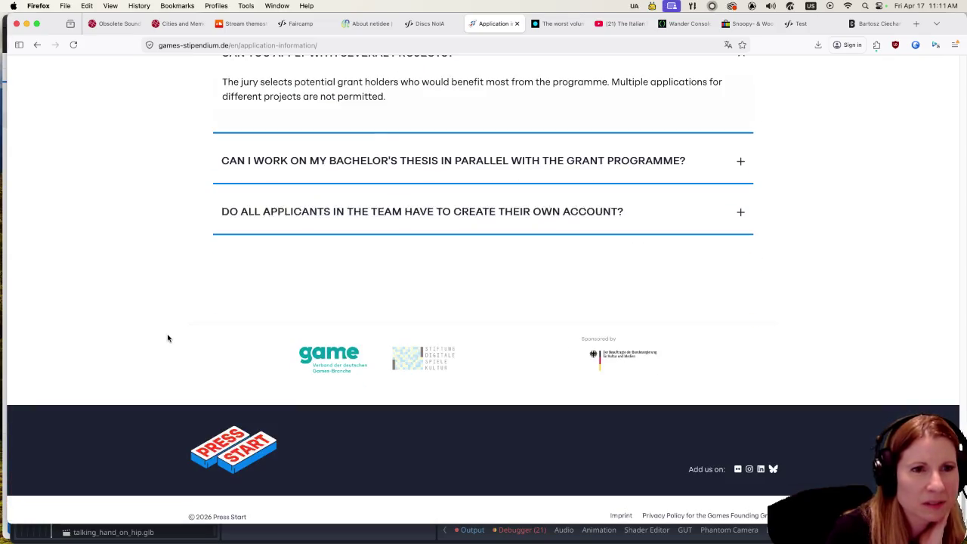
scroll(167, 338, down, 1)
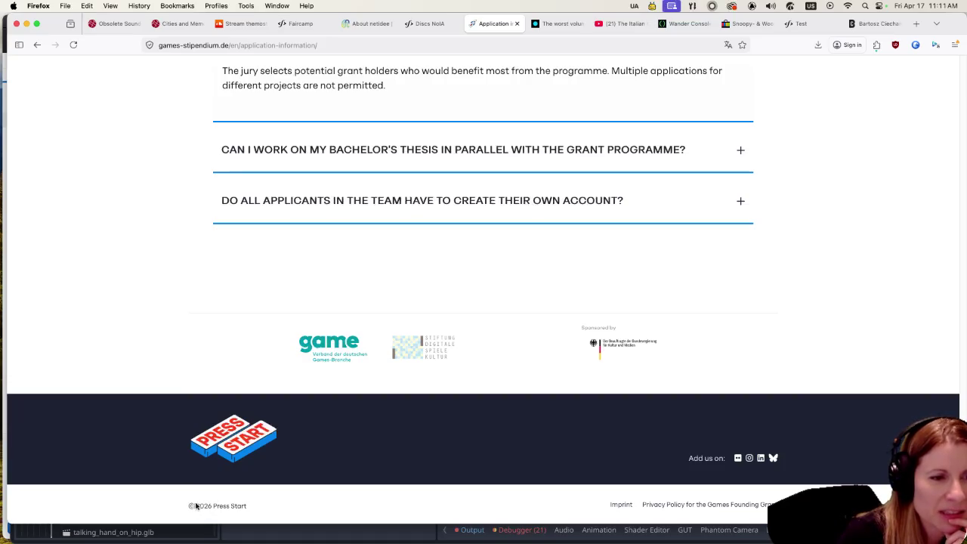
drag(244, 506, 187, 504)
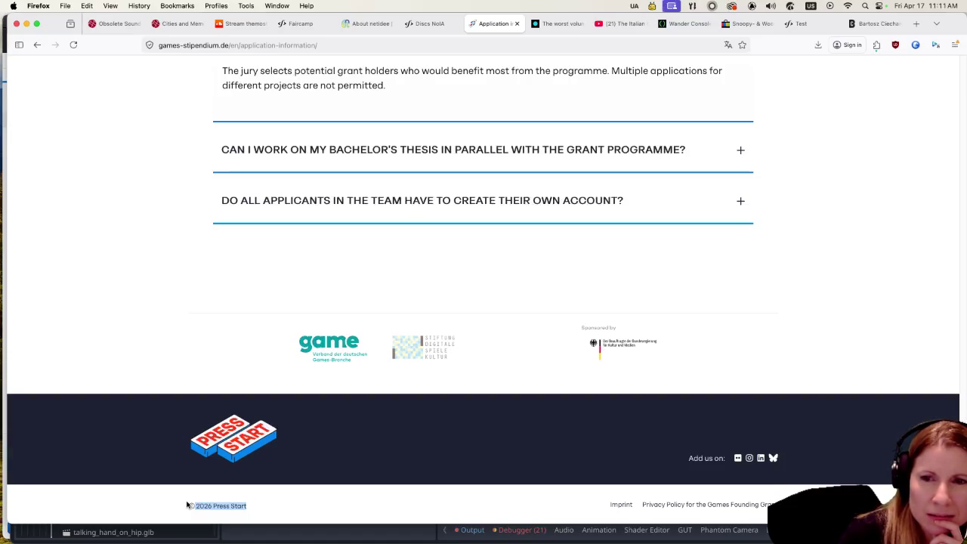
click(187, 505)
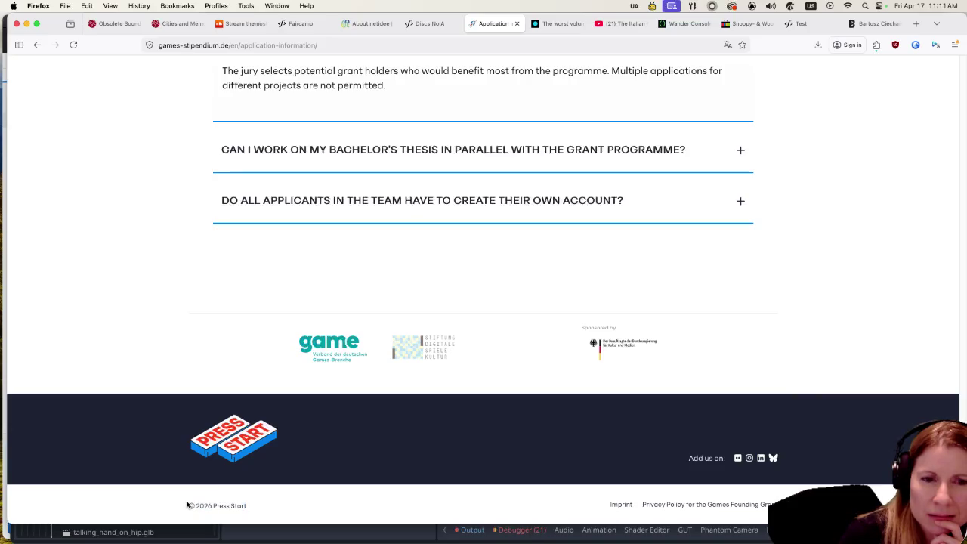
scroll(548, 347, up, 5)
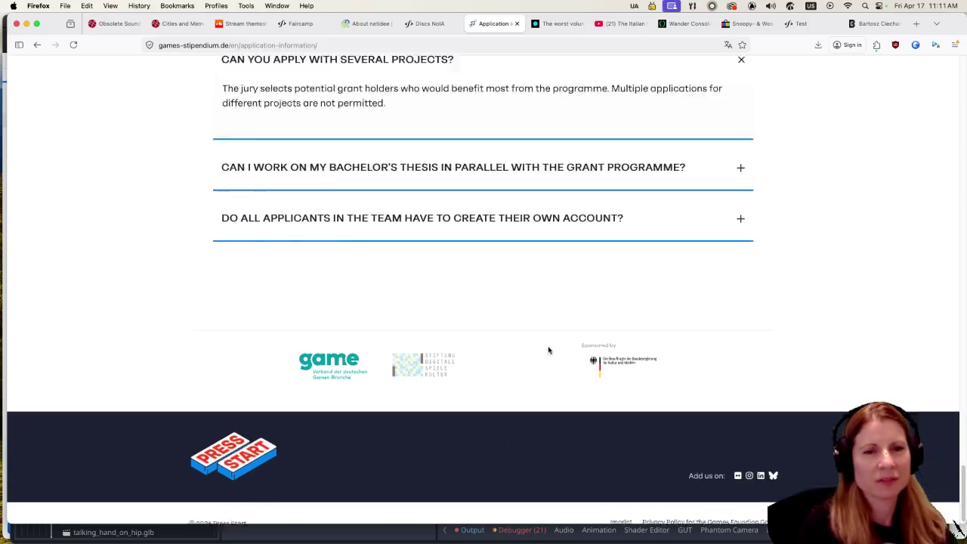
scroll(545, 290, up, 15)
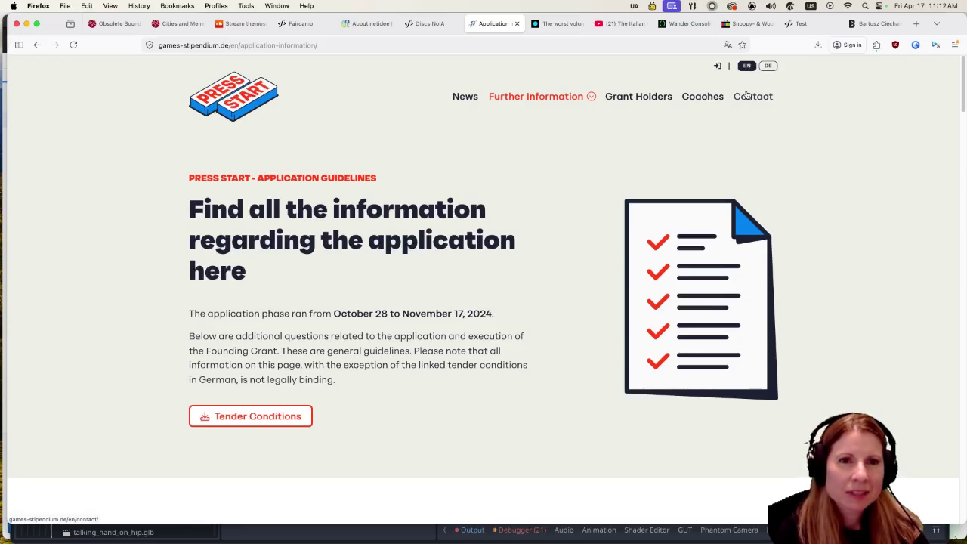
Show Press Start's Contact page in English and read down through the Team cards.
click(746, 96)
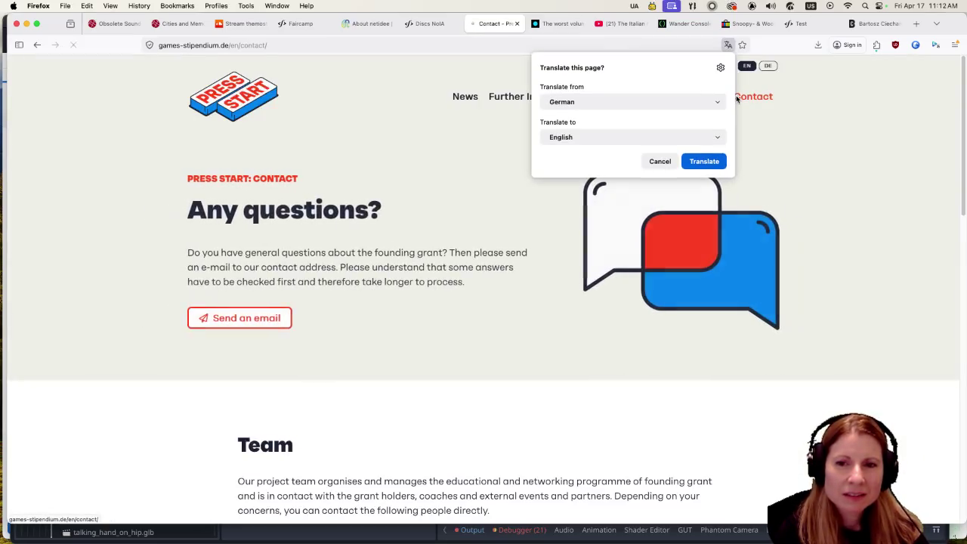
click(702, 162)
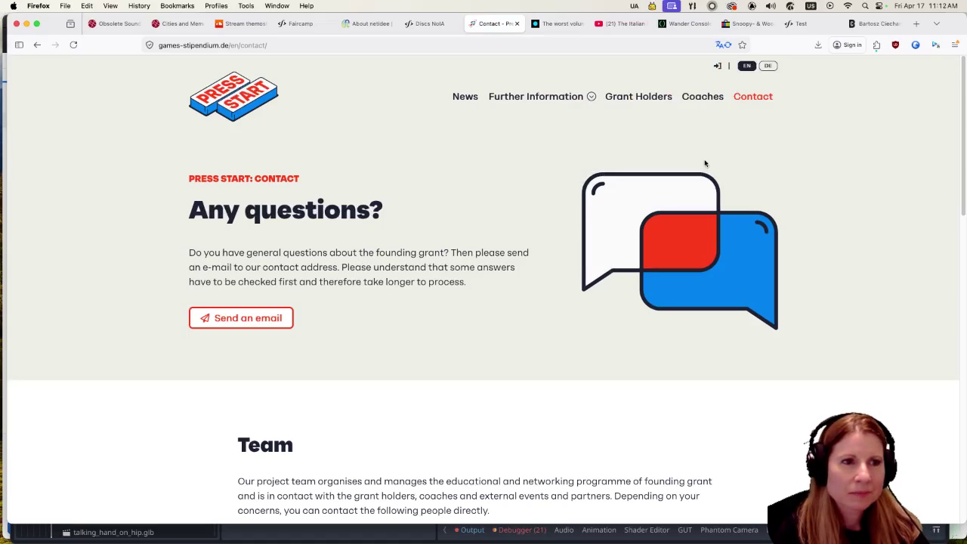
scroll(410, 328, down, 3)
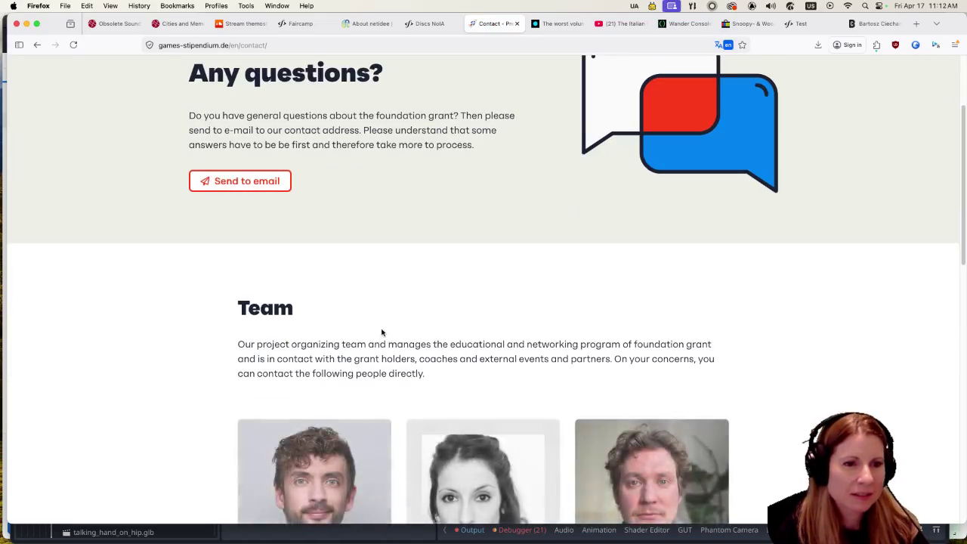
scroll(340, 317, down, 5)
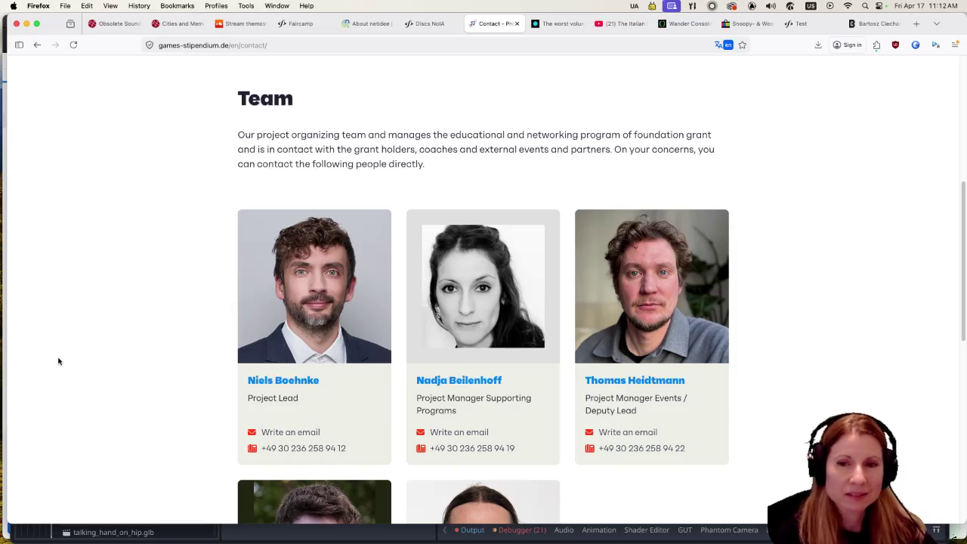
scroll(58, 361, down, 5)
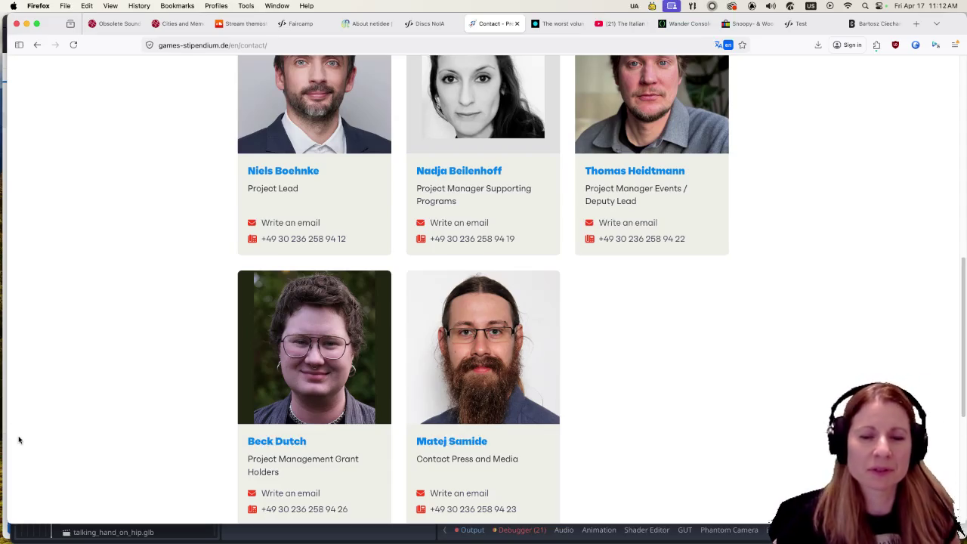
scroll(48, 420, down, 5)
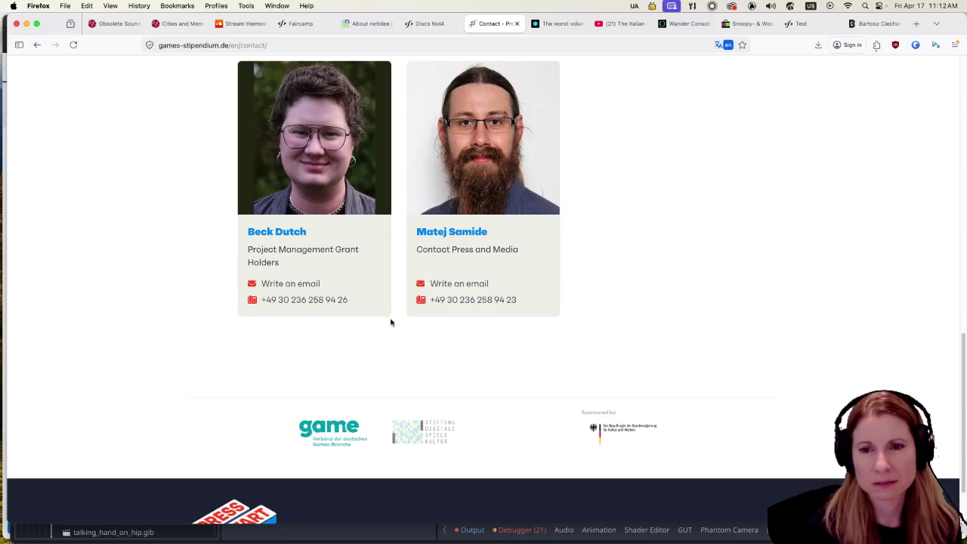
scroll(391, 322, down, 2)
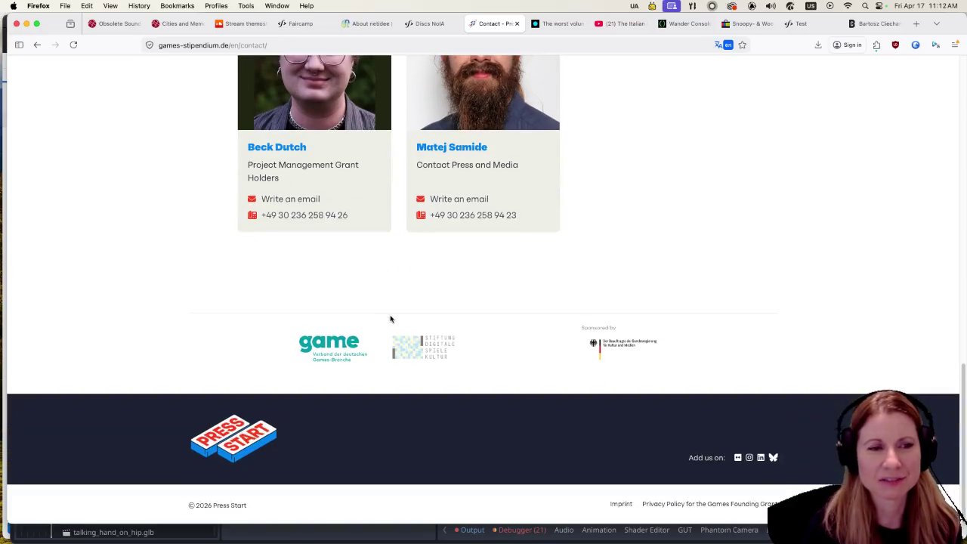
scroll(388, 319, up, 10)
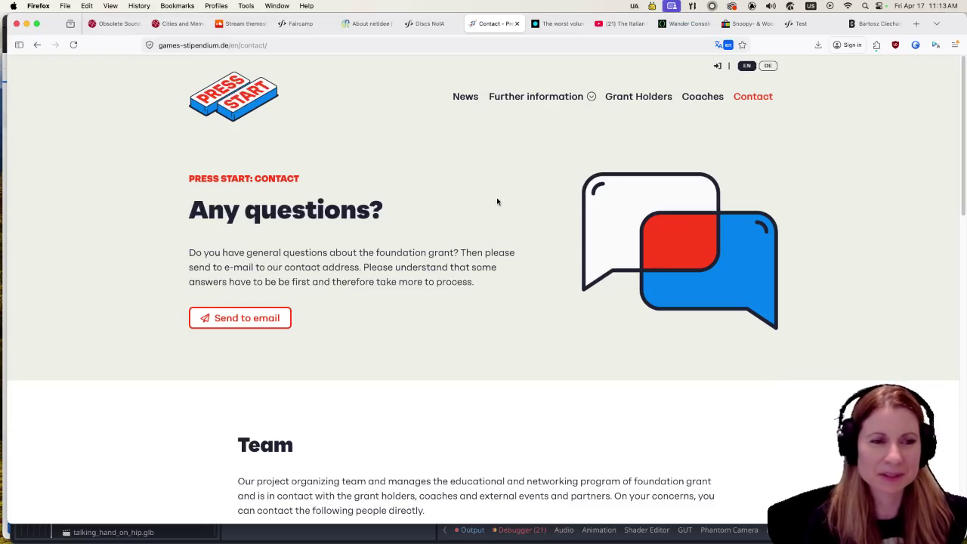
scroll(539, 300, down, 3)
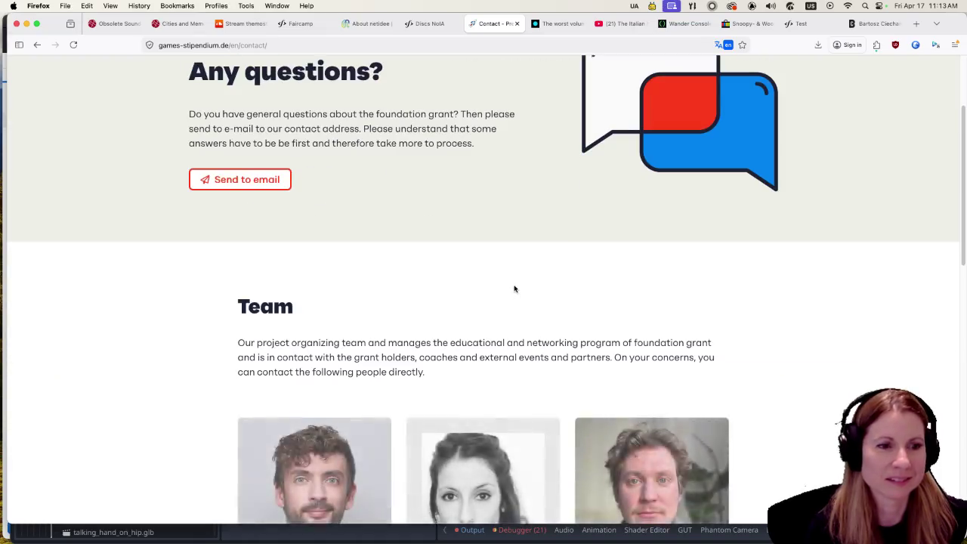
scroll(514, 284, down, 5)
scroll(527, 286, up, 9)
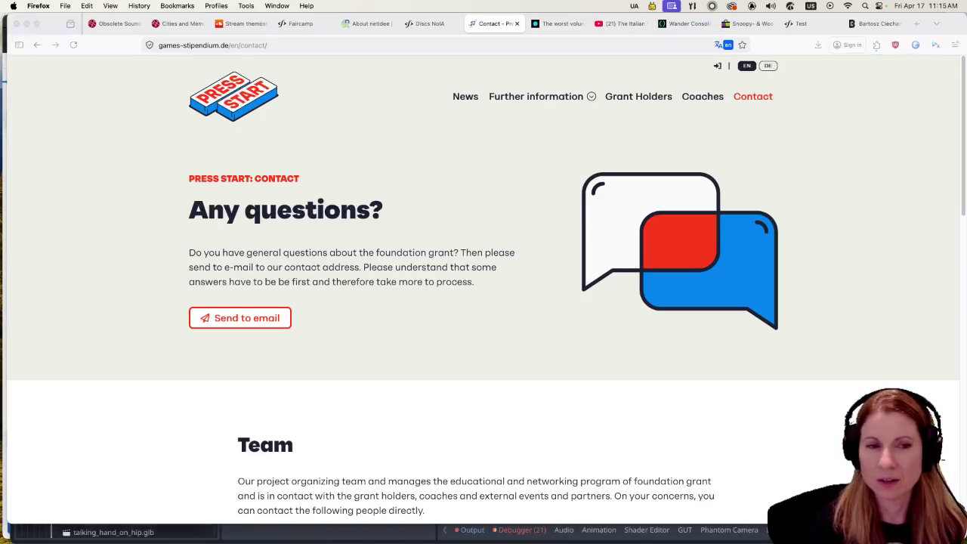
Run the PunIntended project from Godot and move its debug window to fill the screen.
key(super+Tab)
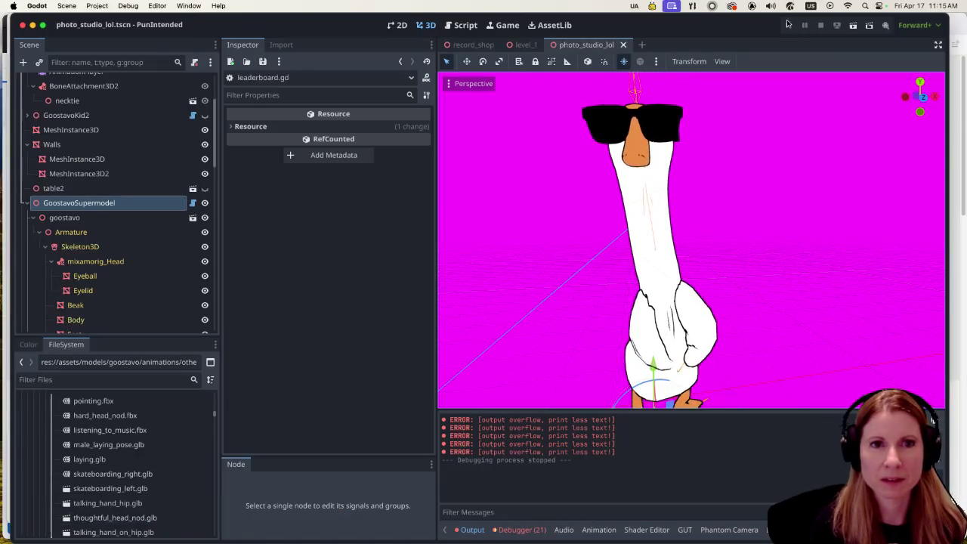
click(788, 26)
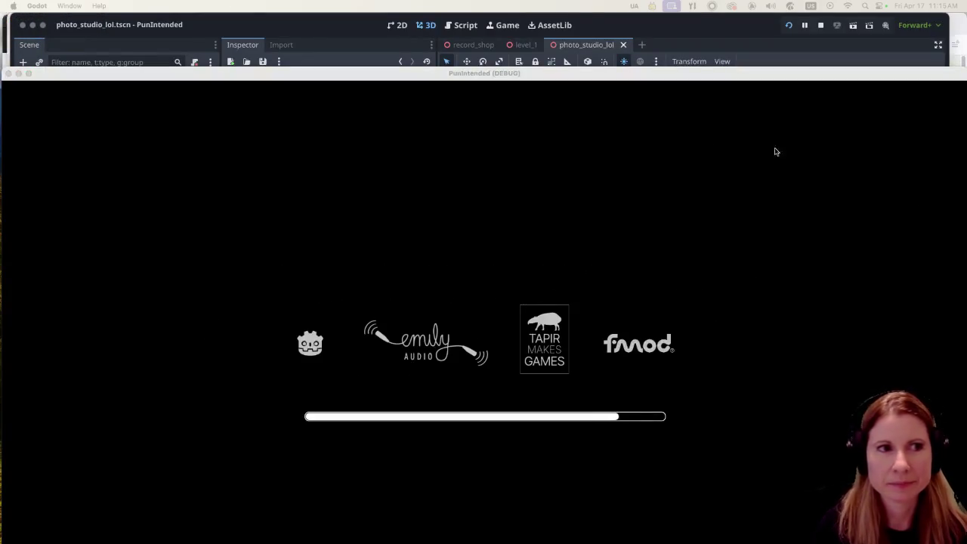
drag(413, 75, 408, 19)
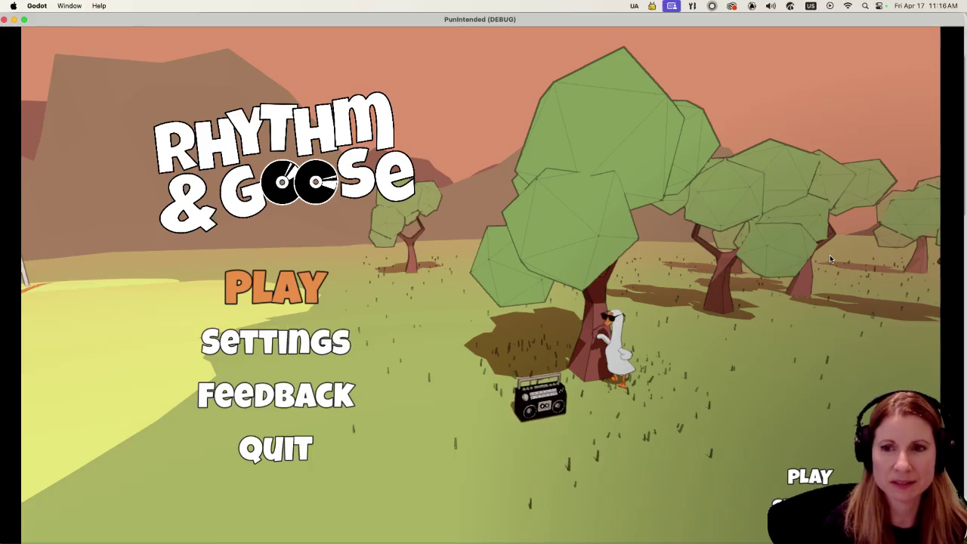
Check the game's Settings screen, return to the main menu, then choose Play to enter the shop.
key(Down)
key(Return)
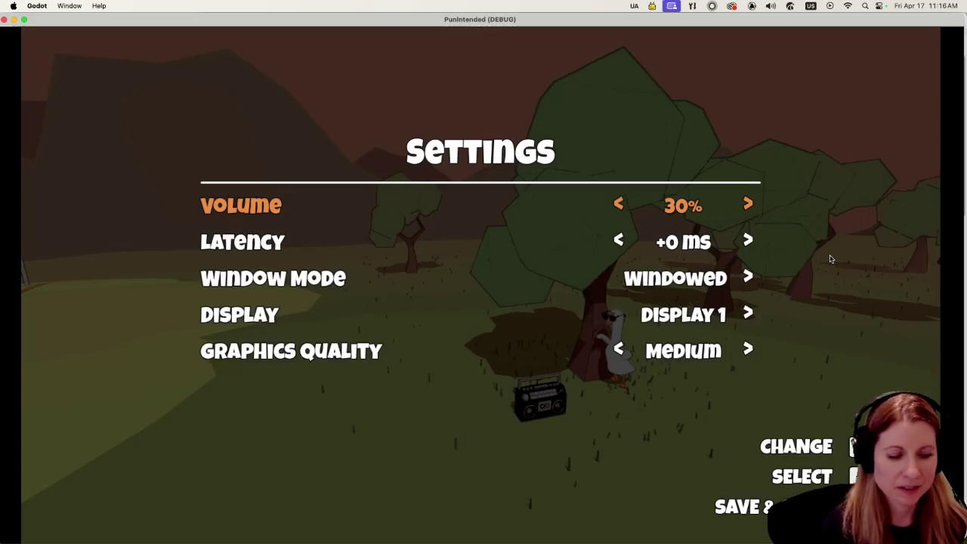
key(Escape)
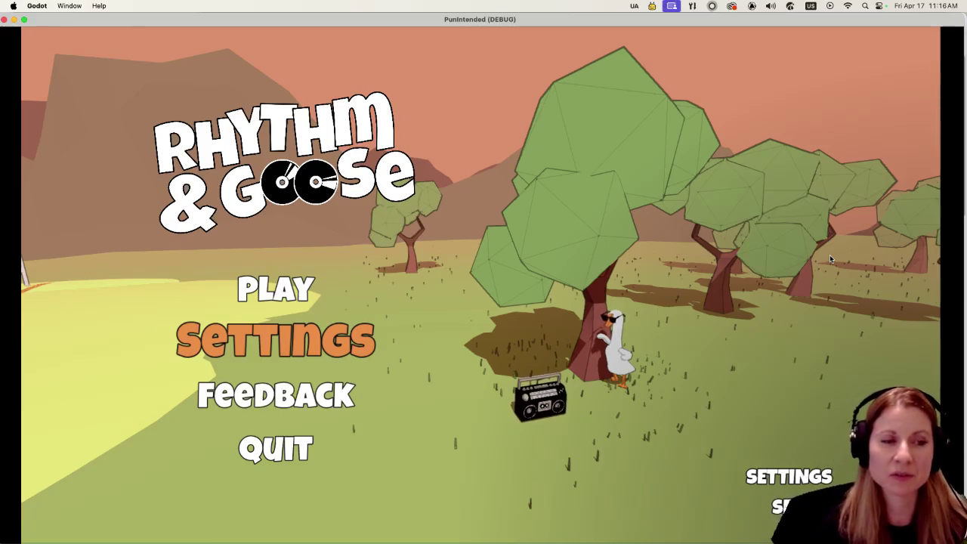
key(Up)
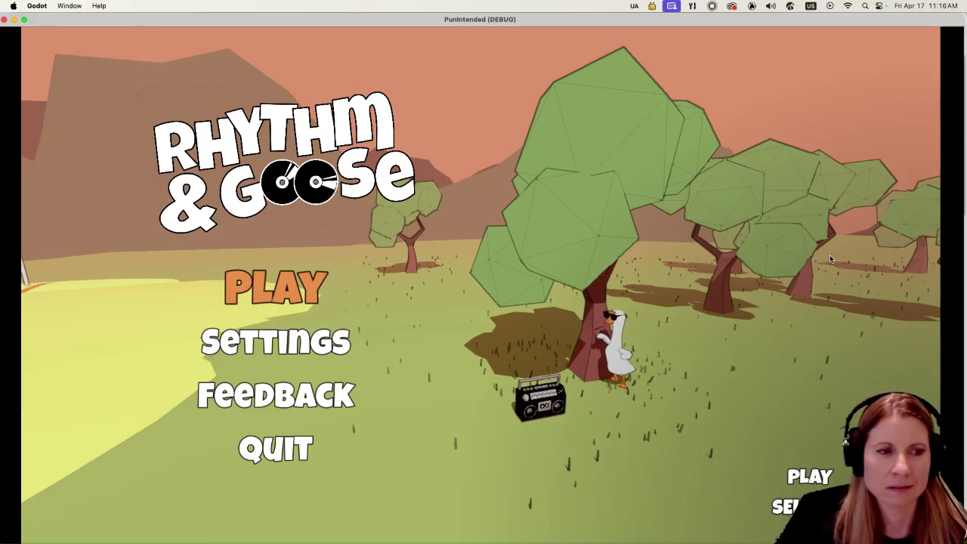
key(Return)
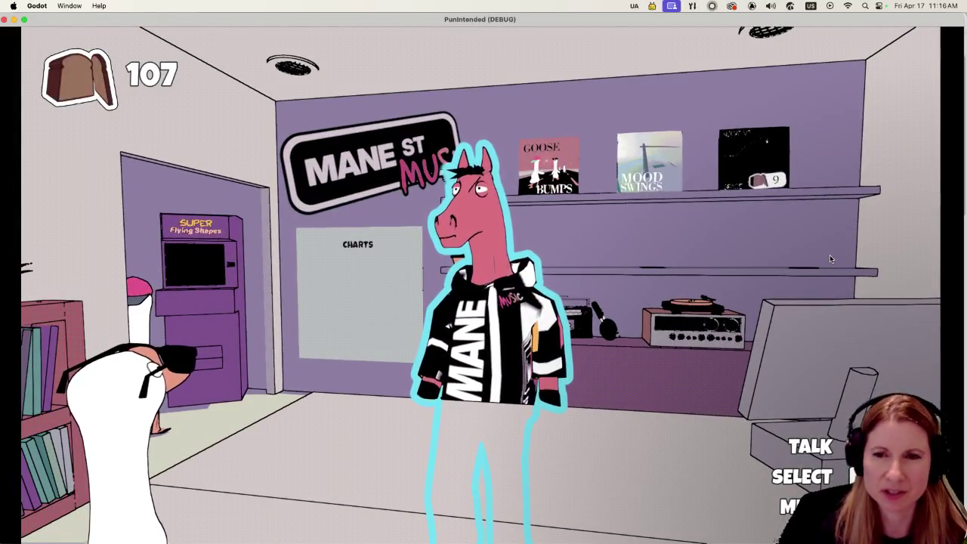
View the Goosebumps leaderboard on the shop's Charts board, then close back to the store.
key(Right)
key(Left)
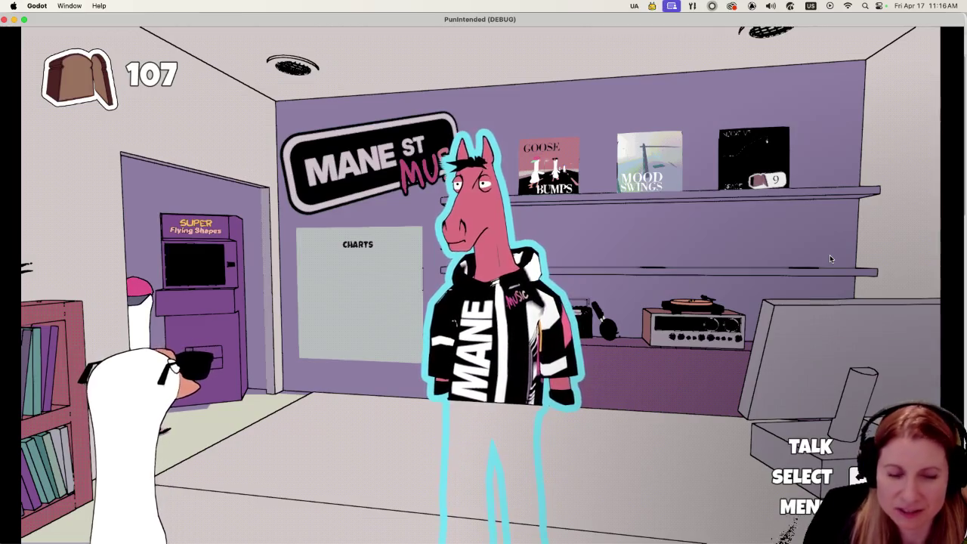
key(Left)
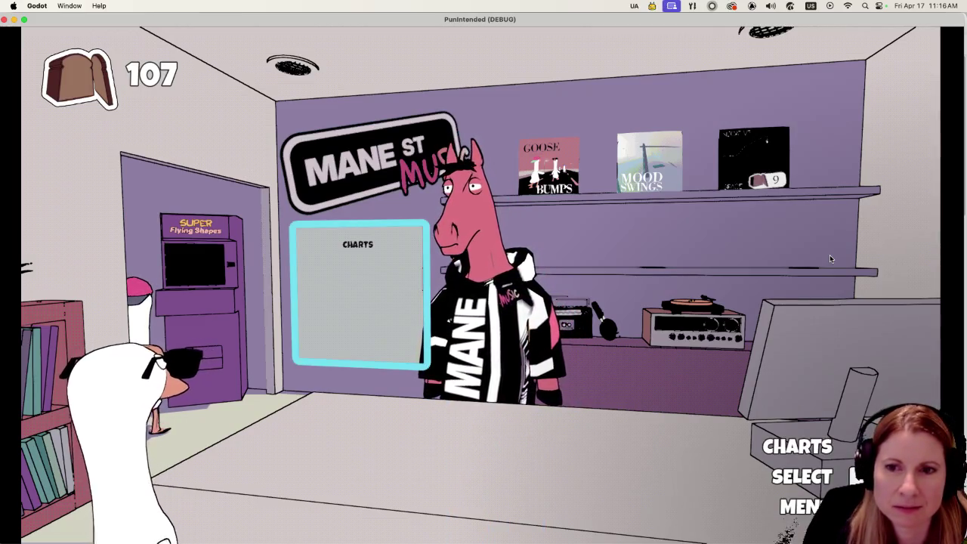
key(Return)
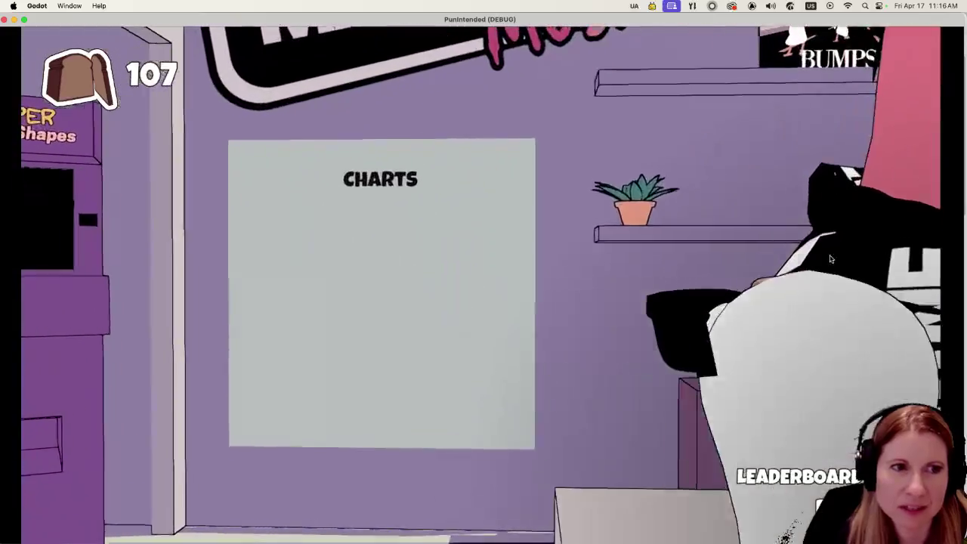
key(Return)
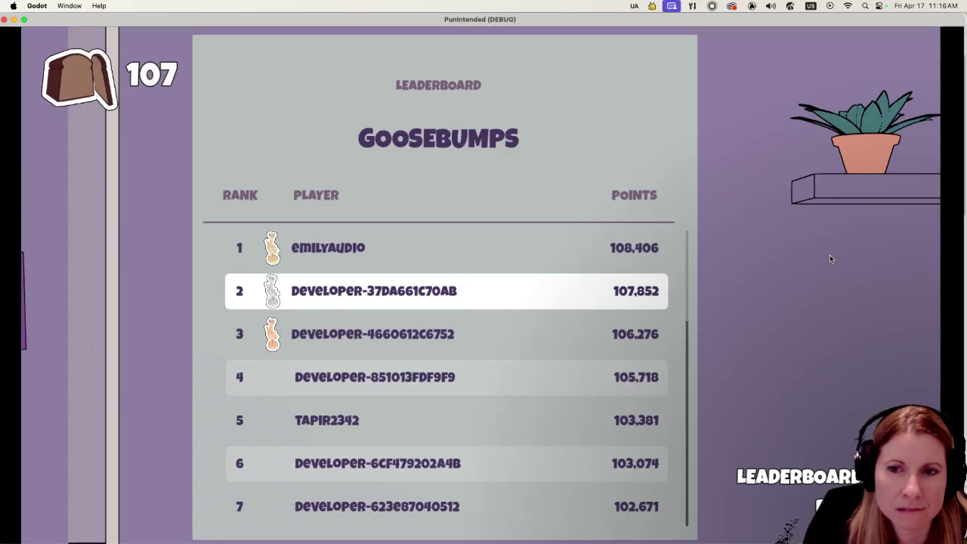
scroll(829, 258, down, 10)
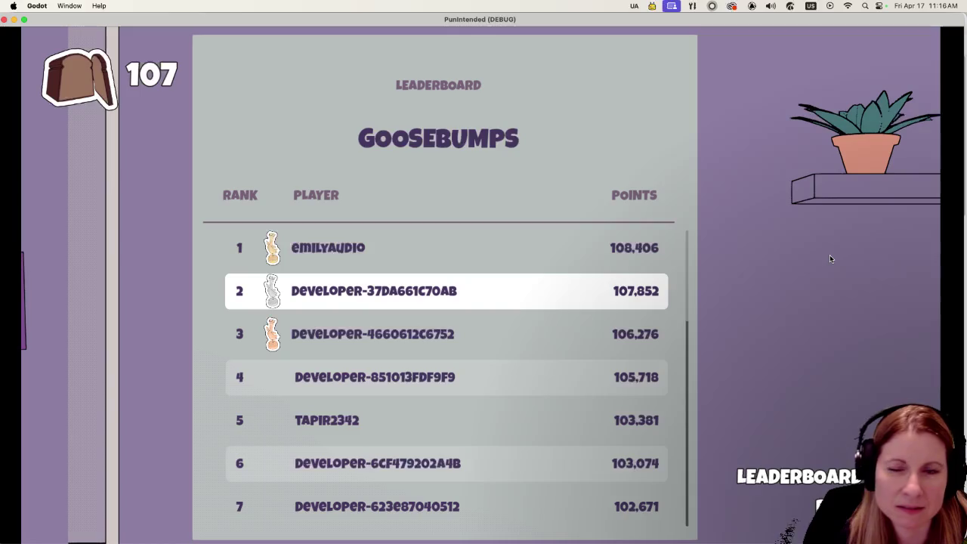
key(Escape)
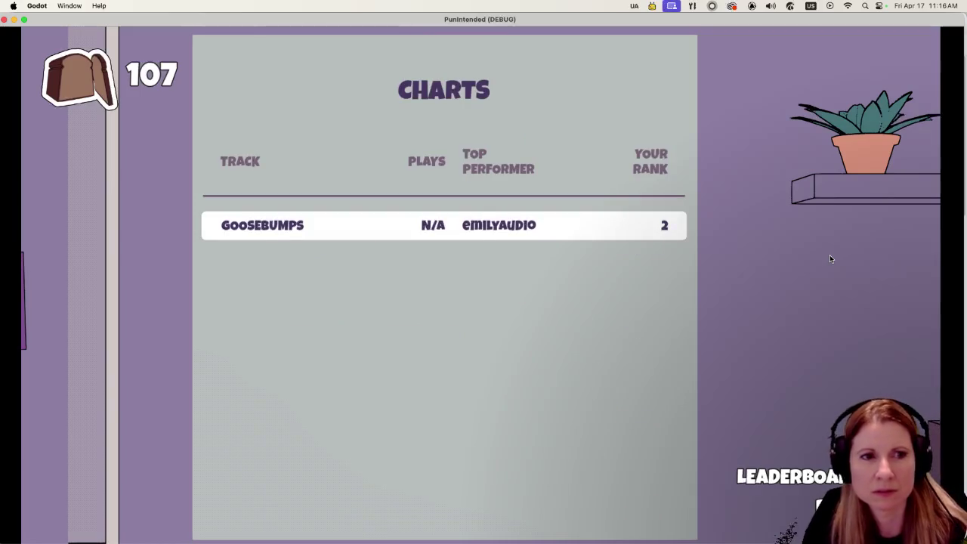
key(Escape)
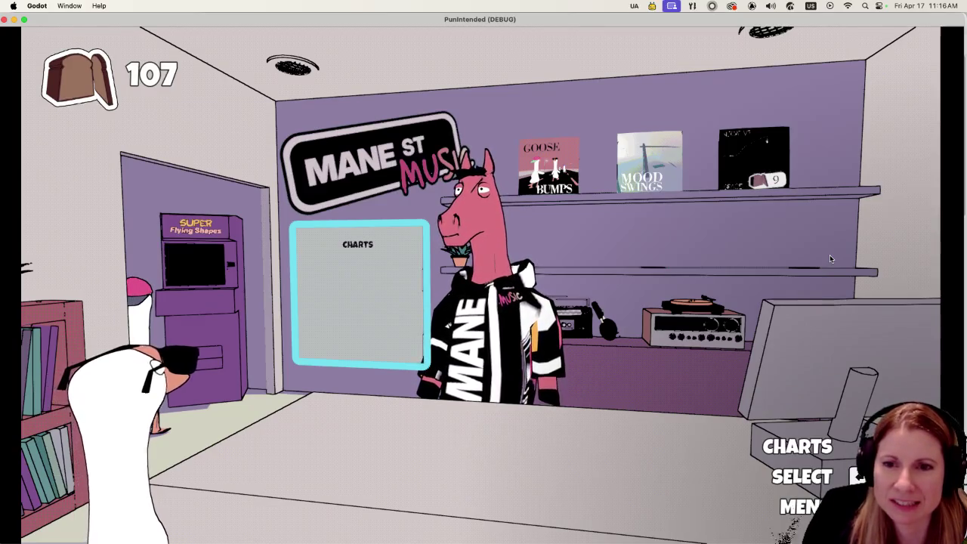
Open the record shelf to browse Goosebumps, Mood Swings and Negative Space.
key(Right)
key(Right)
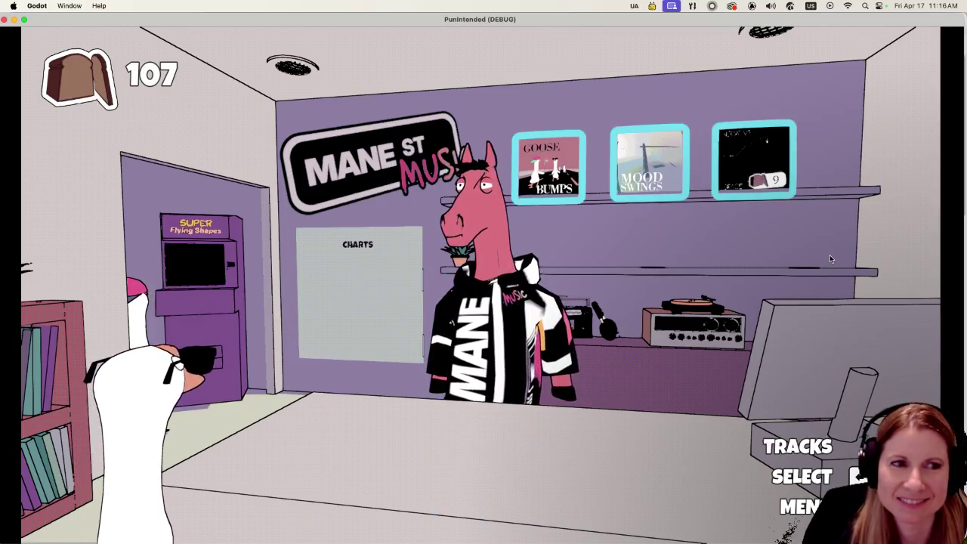
key(Left)
key(Left)
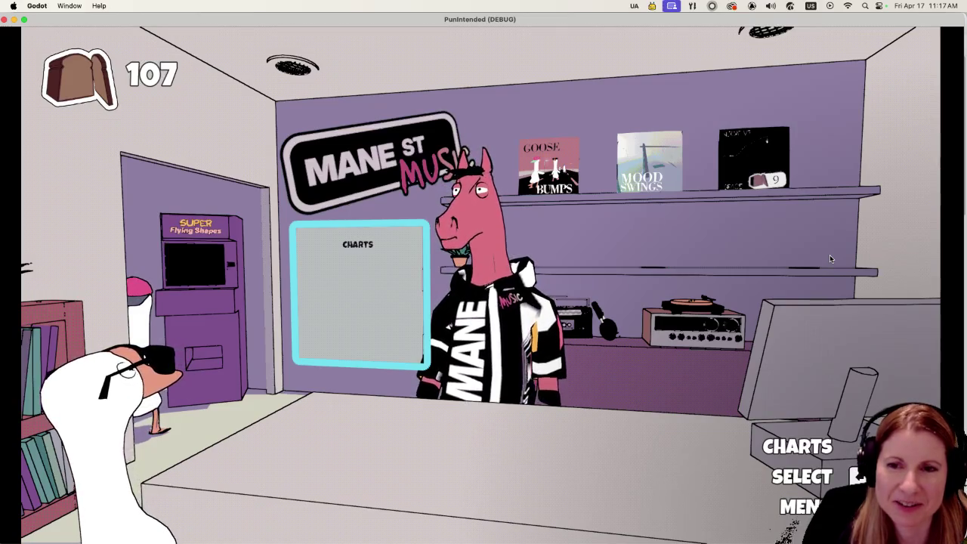
key(Right)
key(Right)
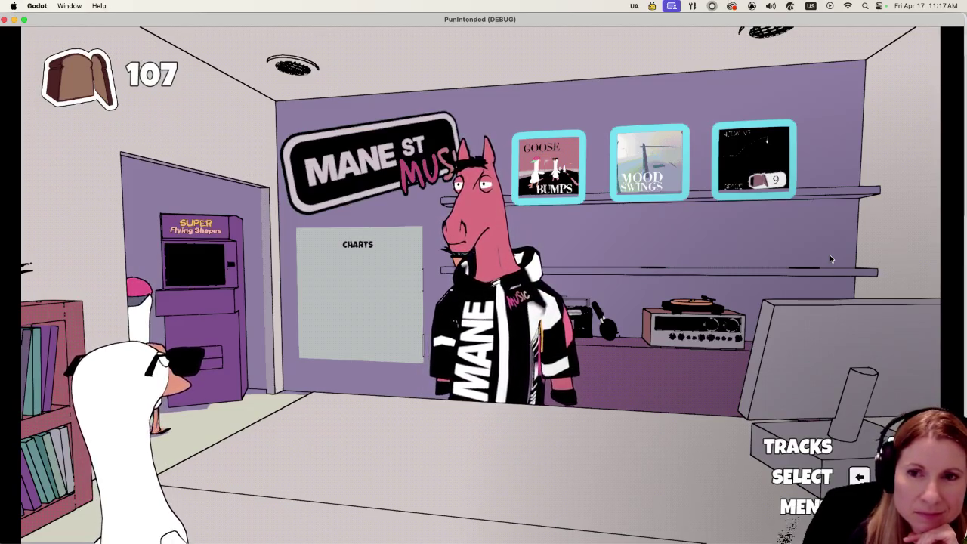
key(Return)
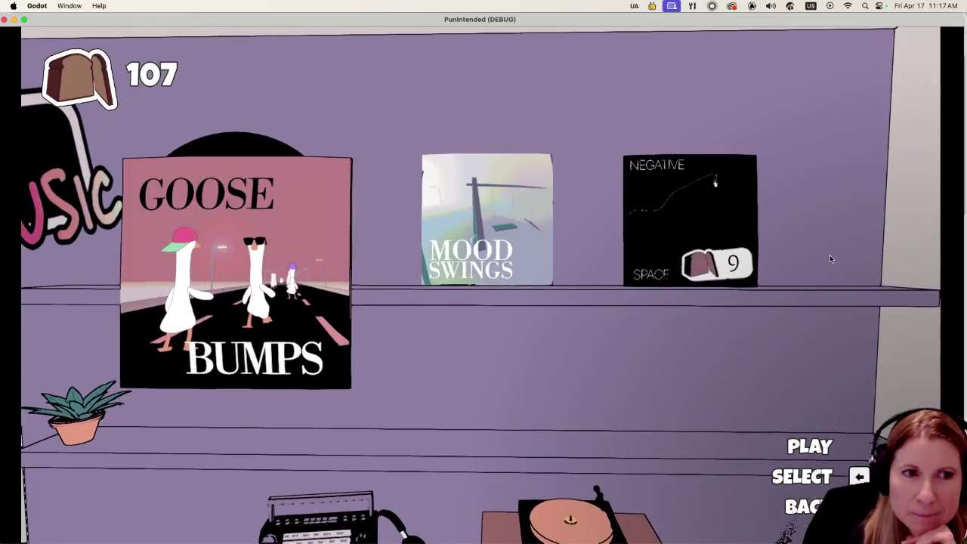
key(Right)
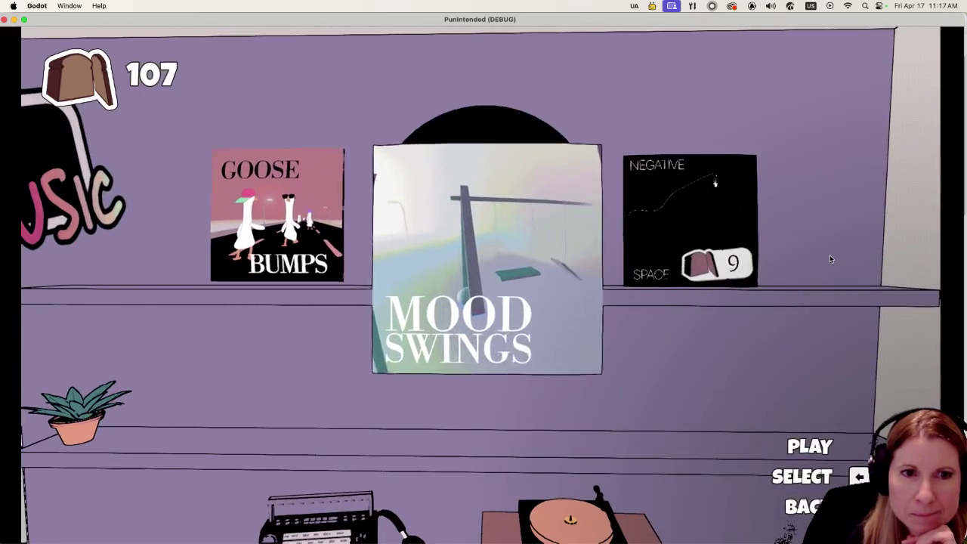
Compare the albums on the shelf, settle on Goose Bumps and launch its level.
key(Right)
key(Left)
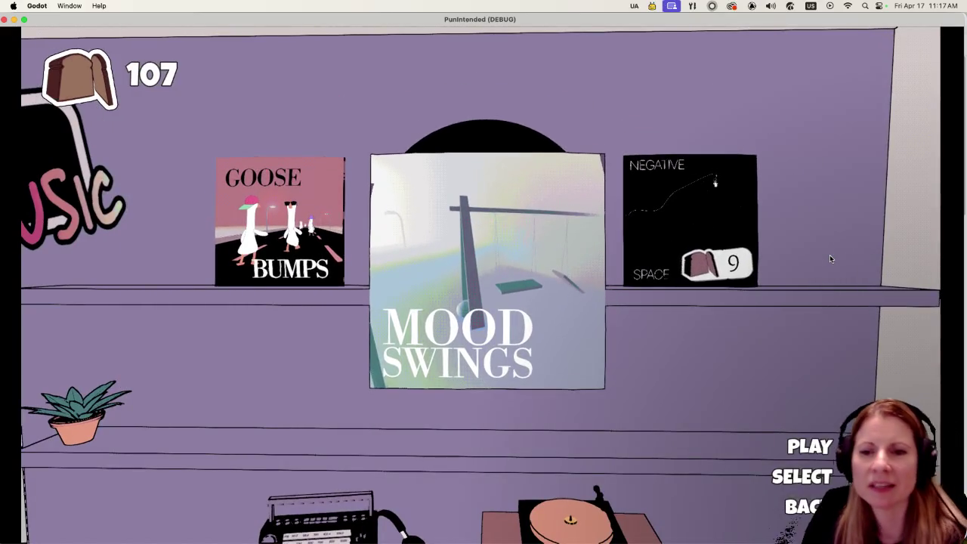
key(Left)
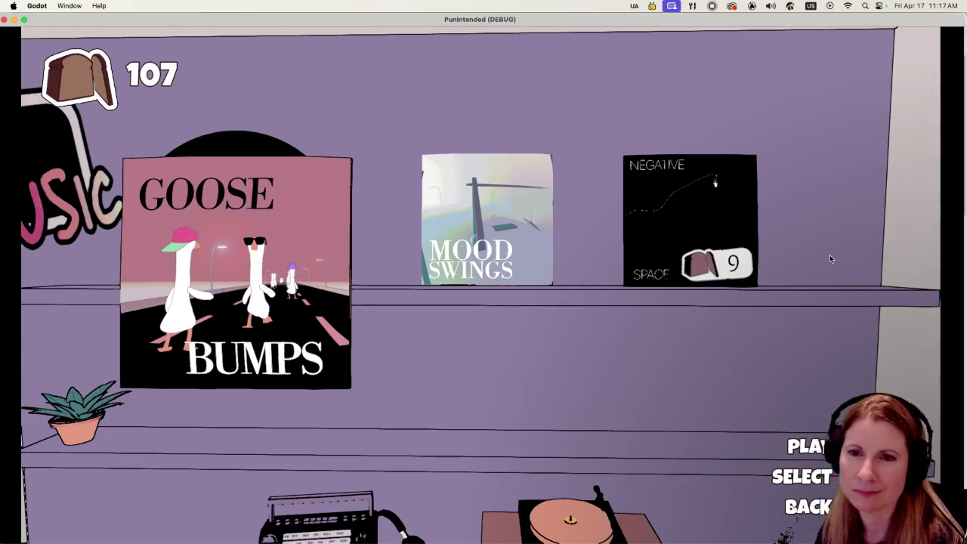
key(Right)
key(Right)
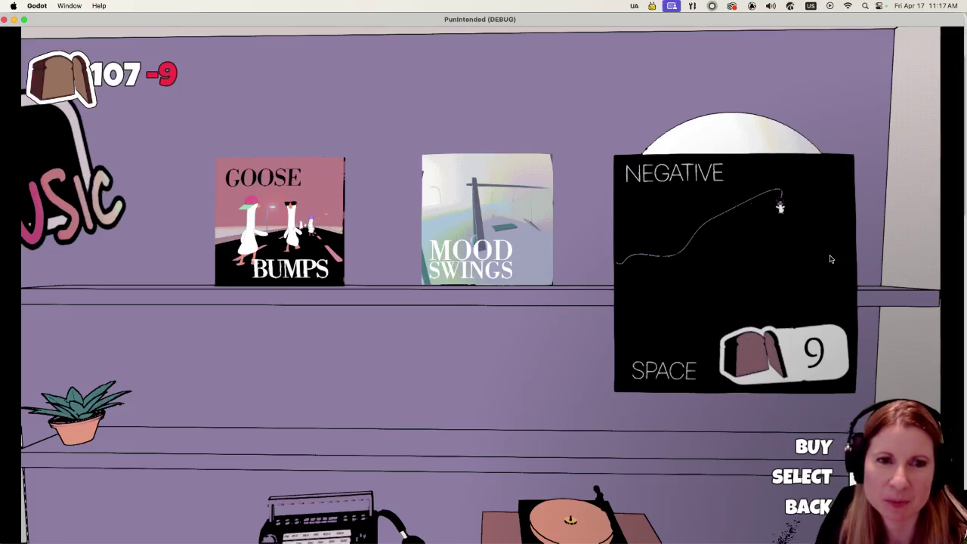
key(Left)
key(Left)
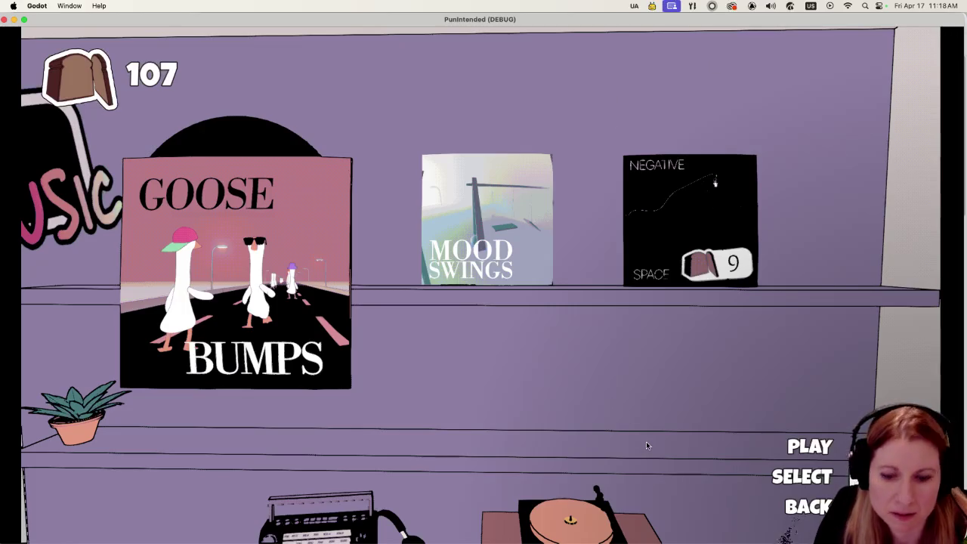
key(Right)
key(Right)
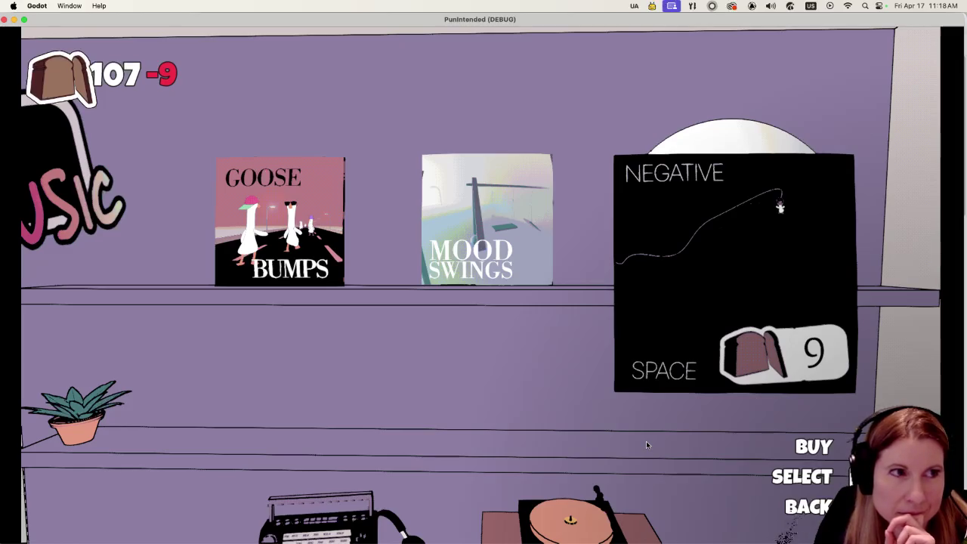
key(Left)
key(Left)
key(Right)
key(Right)
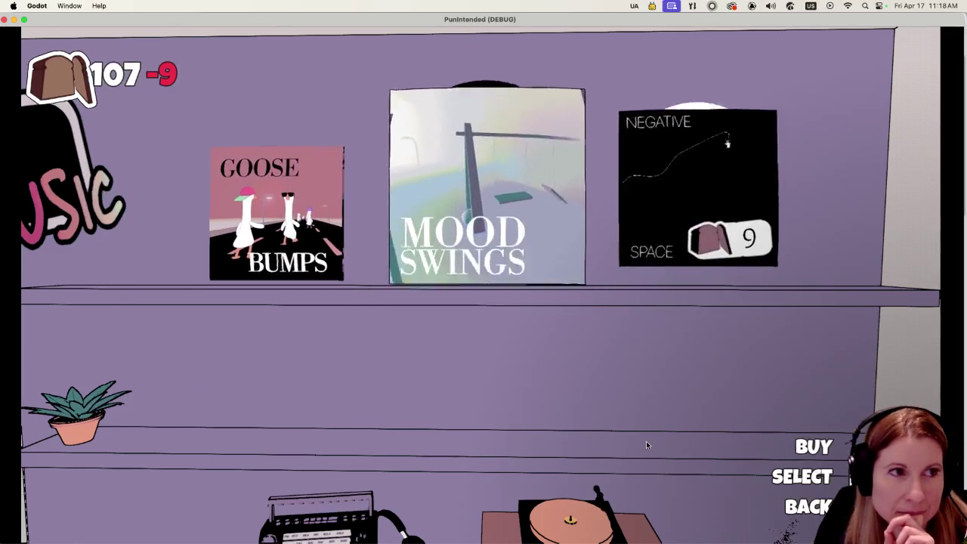
key(Left)
key(Left)
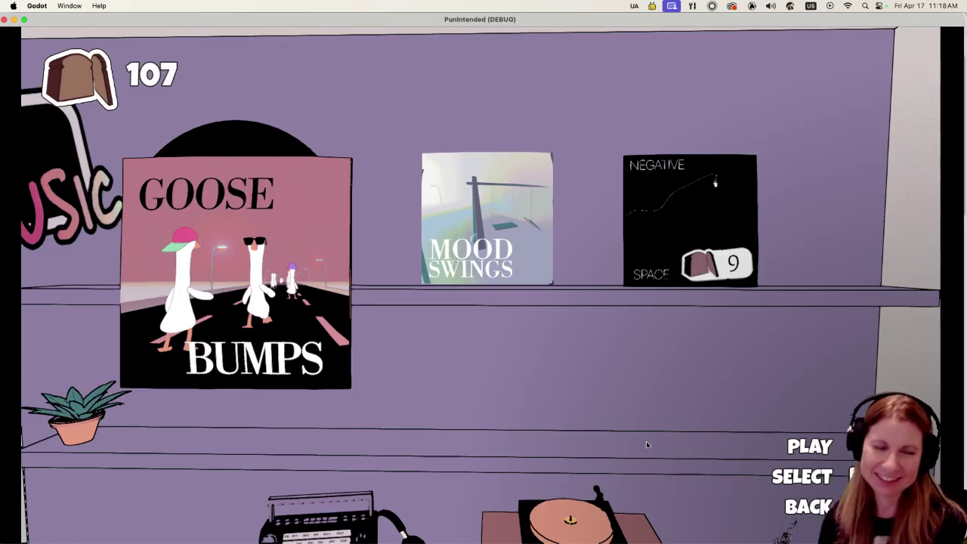
key(Right)
key(Right)
key(Left)
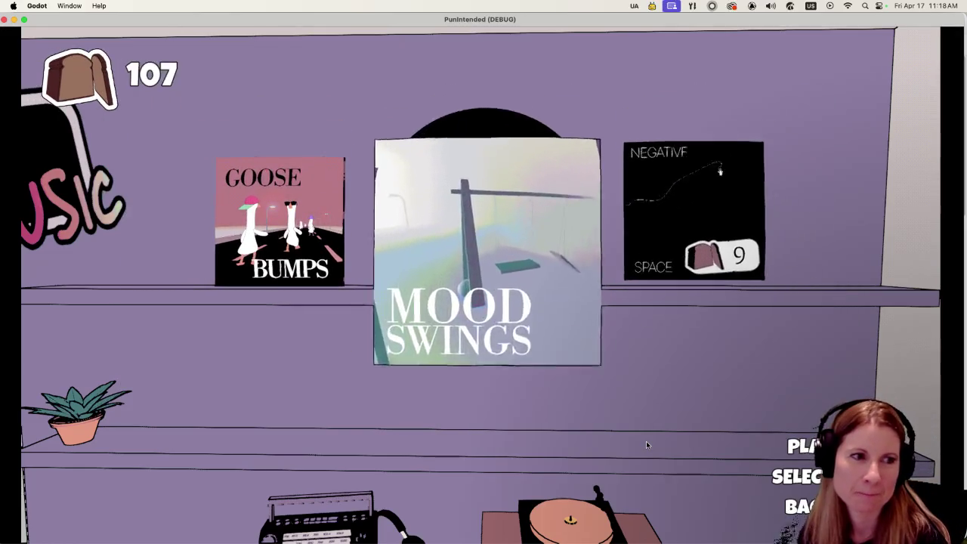
key(Left)
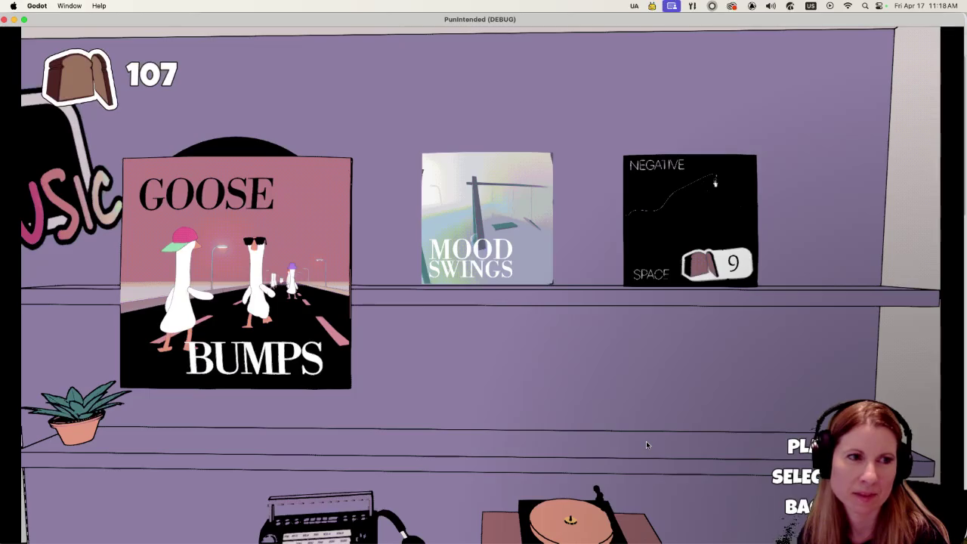
key(Return)
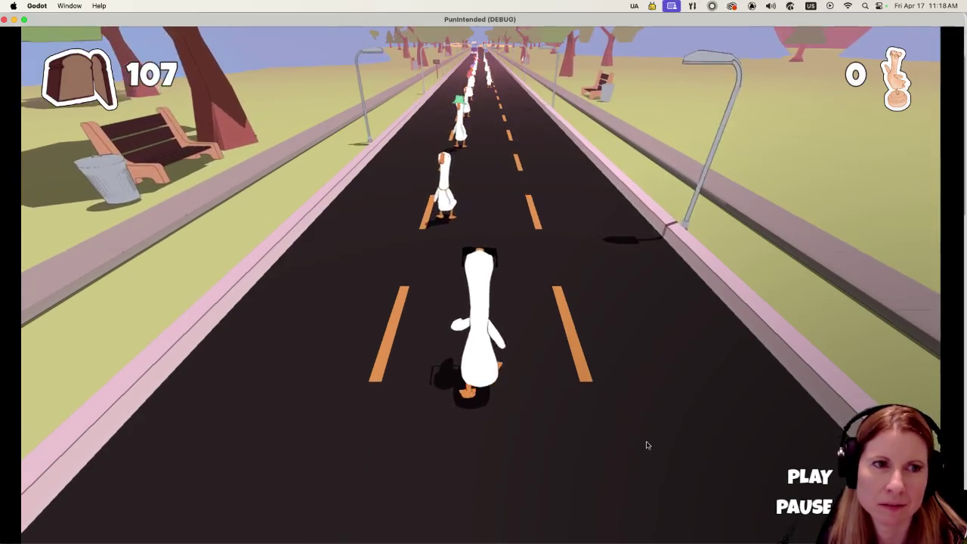
Hit the beat in time with each arriving goose, landing Perfect hits up to 20597 points.
key(space)
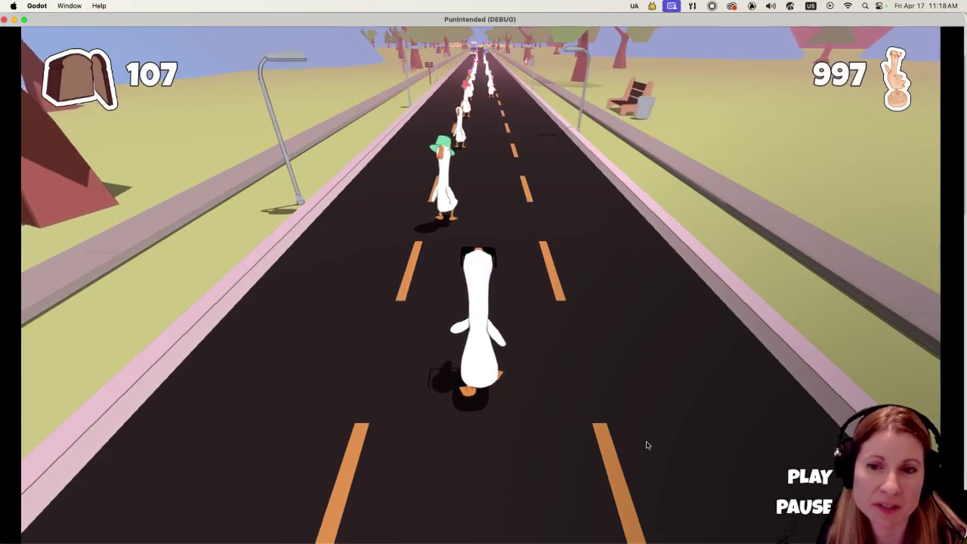
key(space)
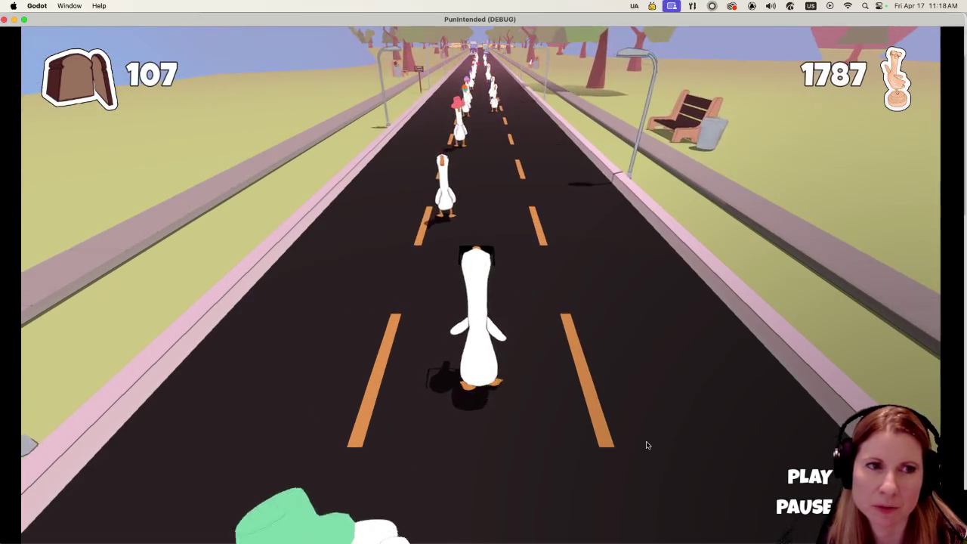
key(space)
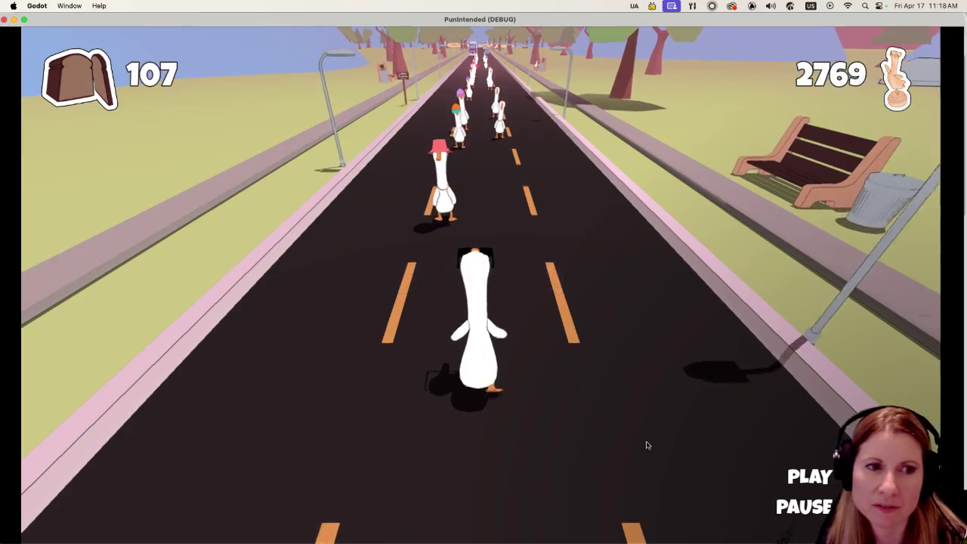
key(space)
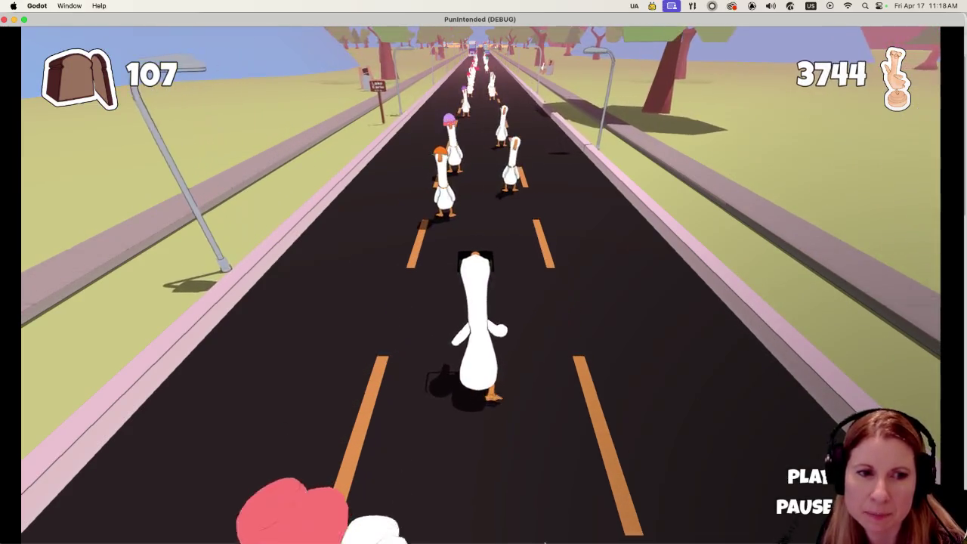
mouse_move(483, 537)
key(space)
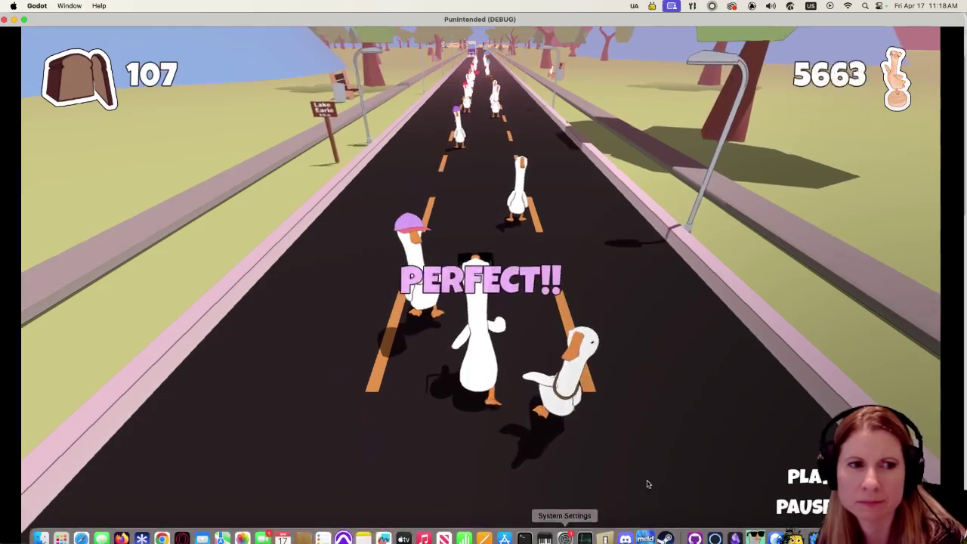
key(space)
key(space)
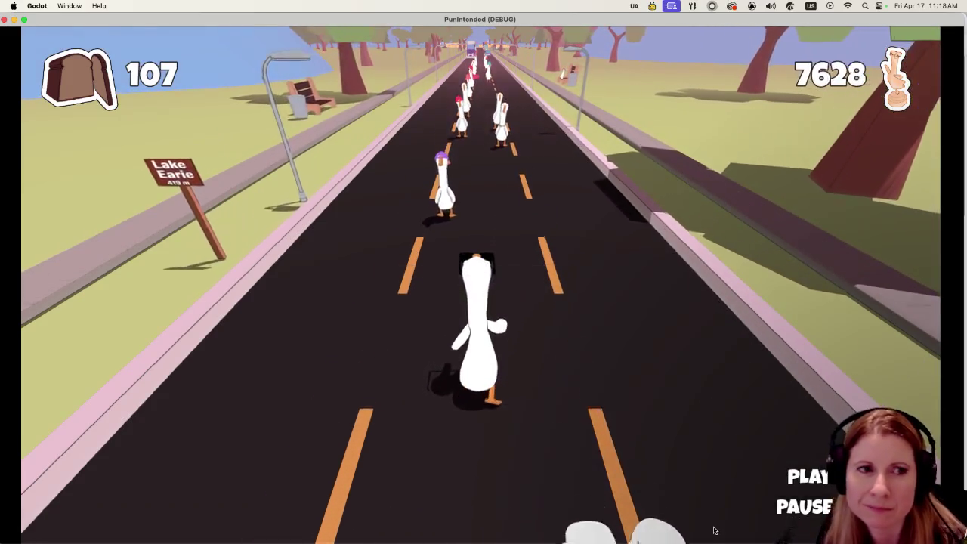
key(space)
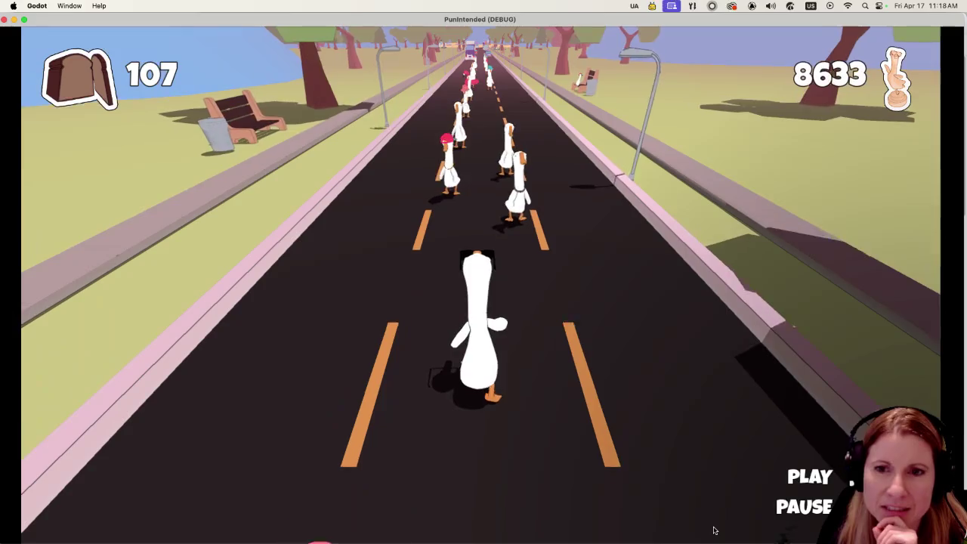
key(space)
key(space)
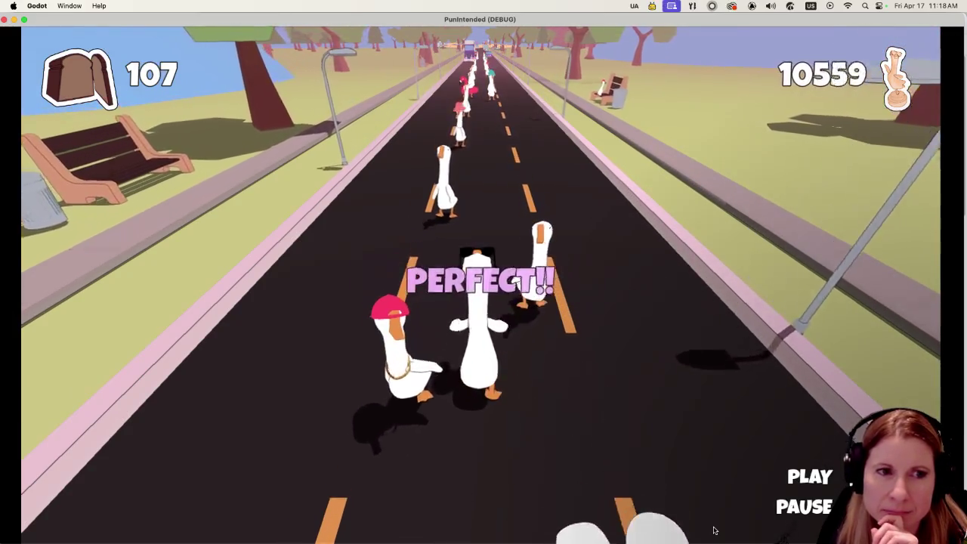
key(space)
key(space)
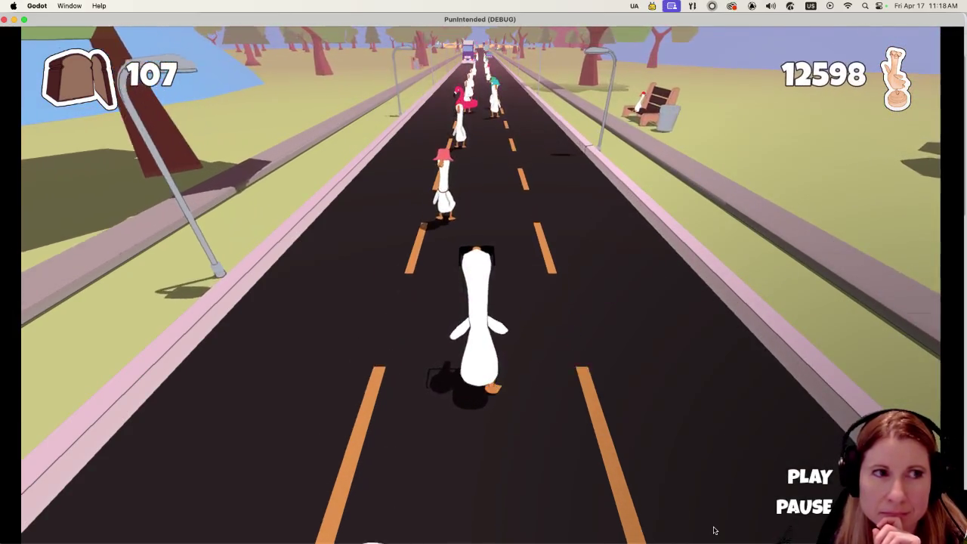
key(space)
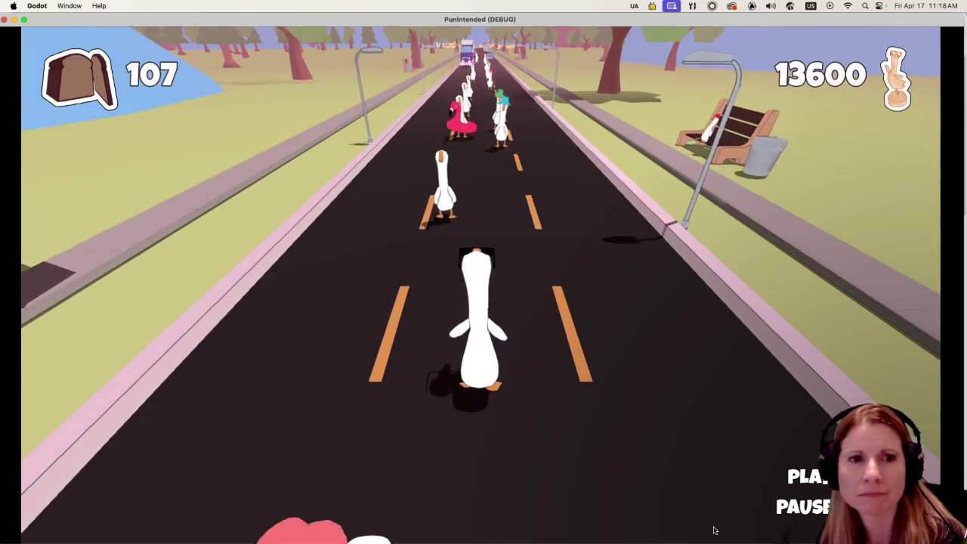
key(space)
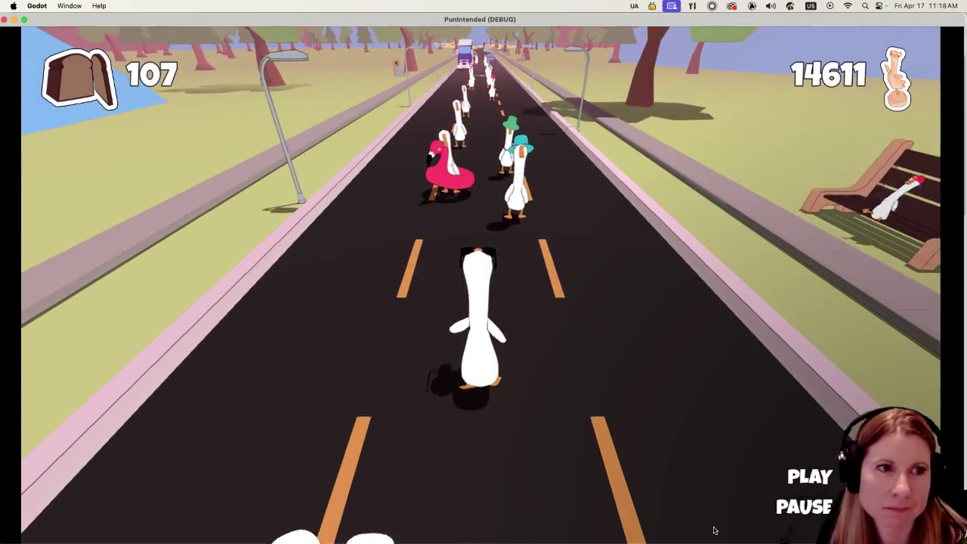
key(space)
key(space)
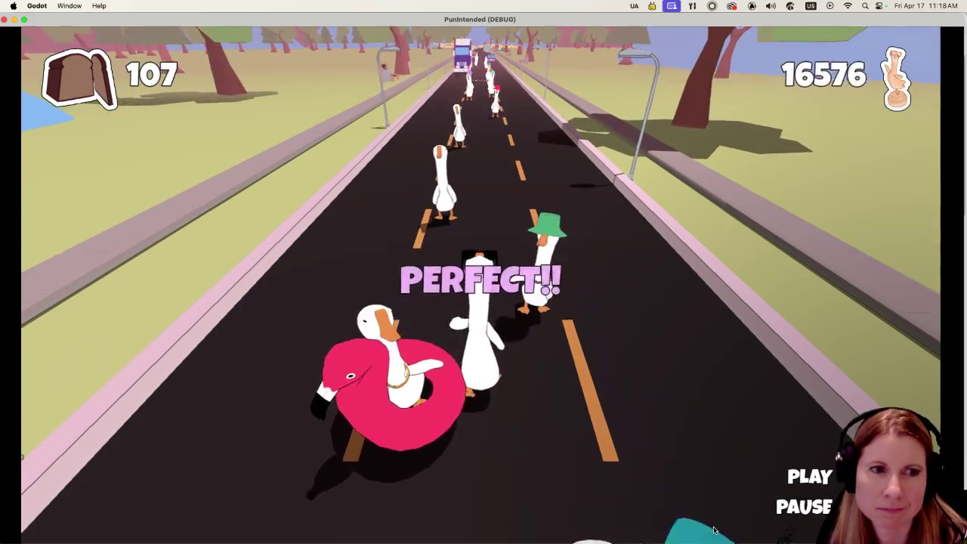
key(space)
key(space)
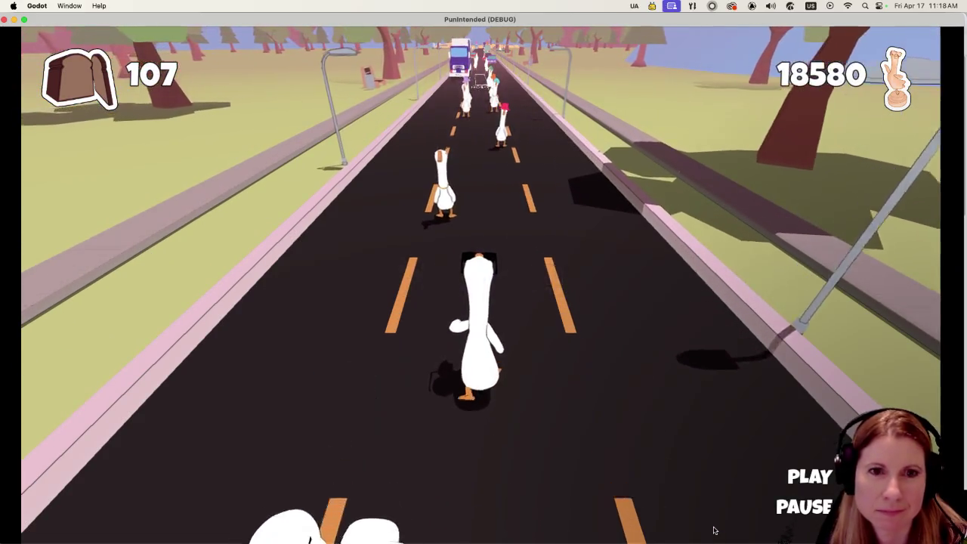
key(space)
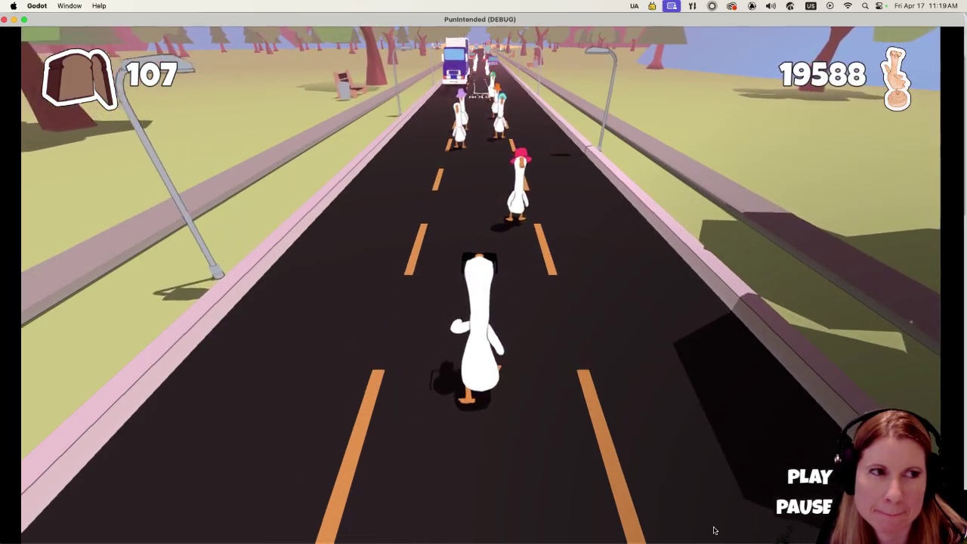
key(space)
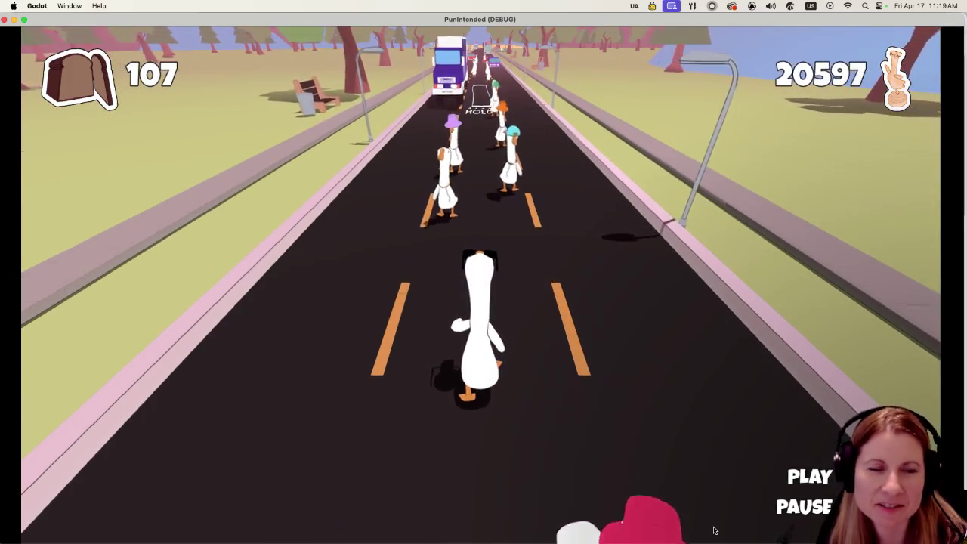
Hit each incoming goose beat on time with space, holding through the first HOLD notes for PERFECT ratings.
key(space)
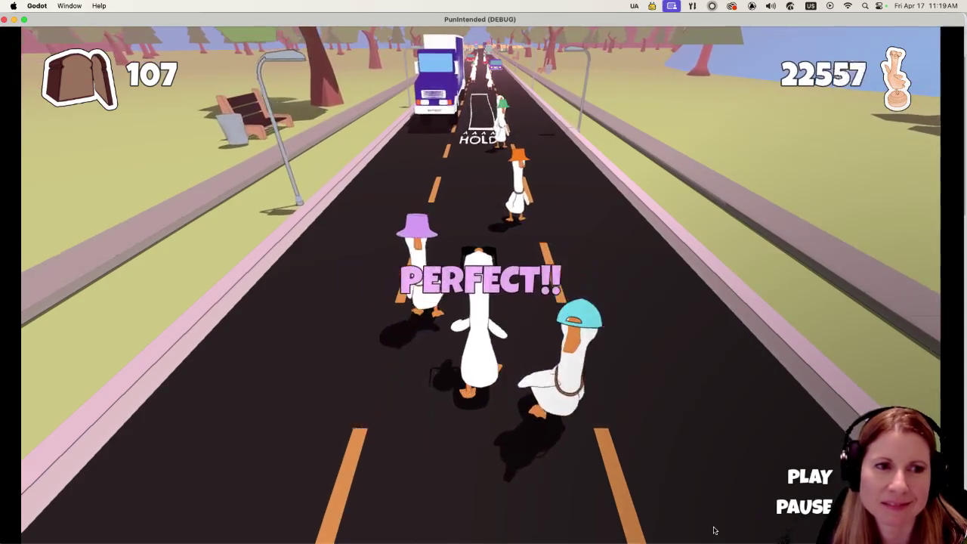
key(space)
key(space)
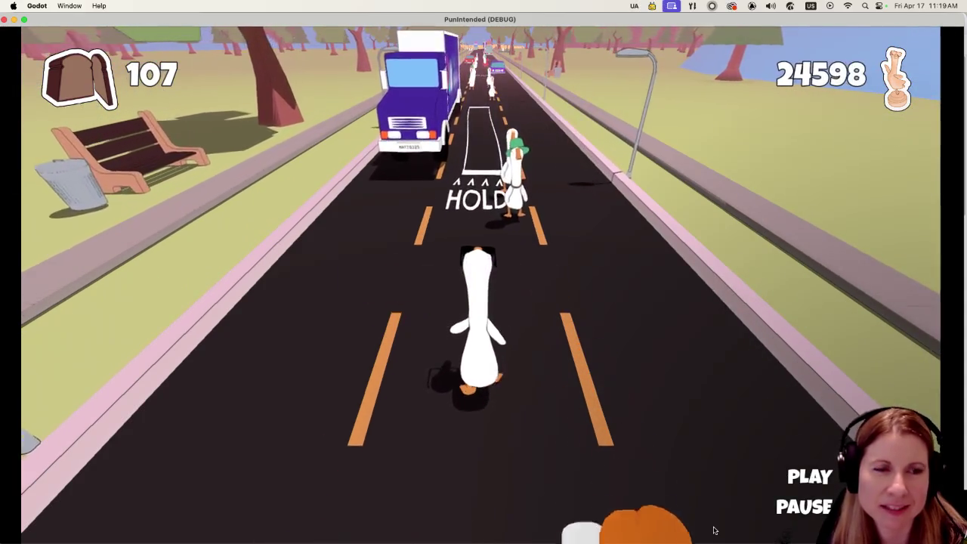
key(space)
key(space)
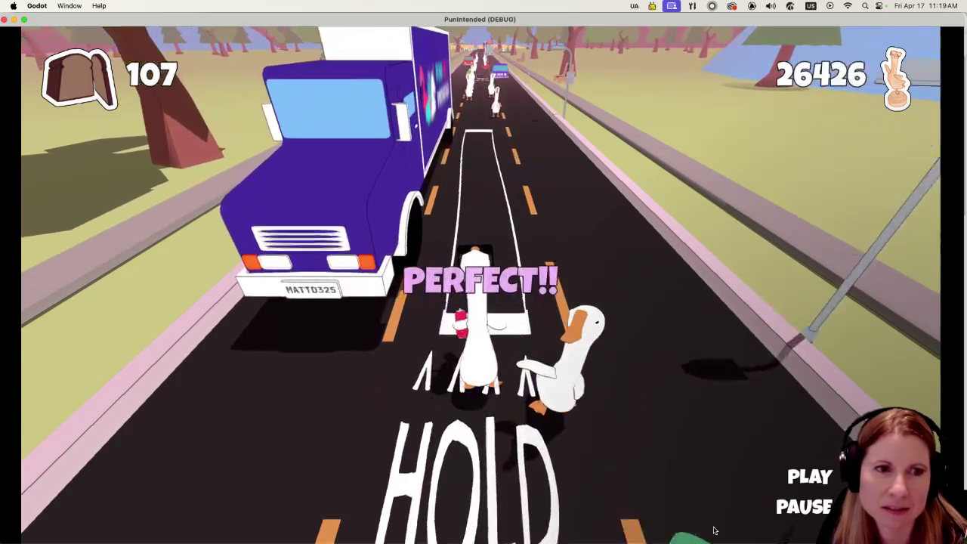
key(space)
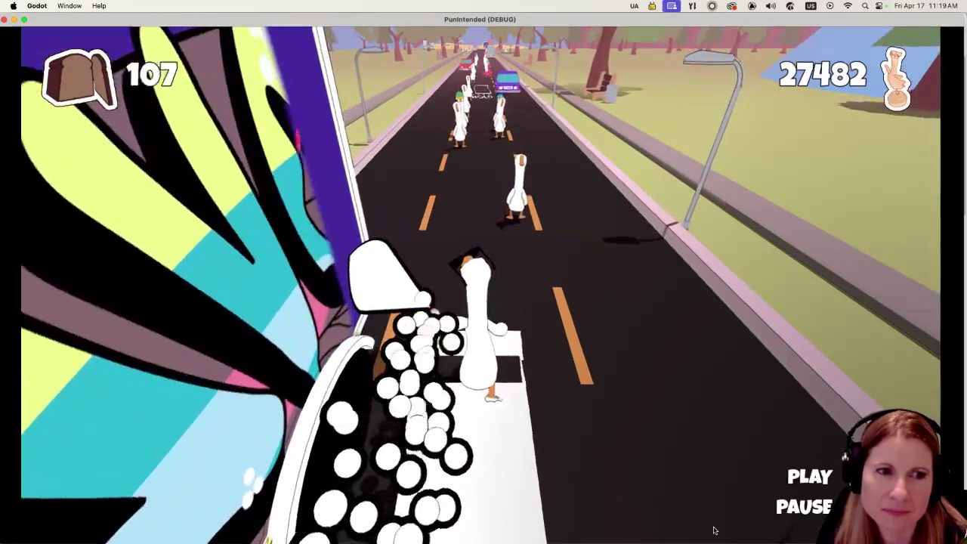
key(space)
key(space)
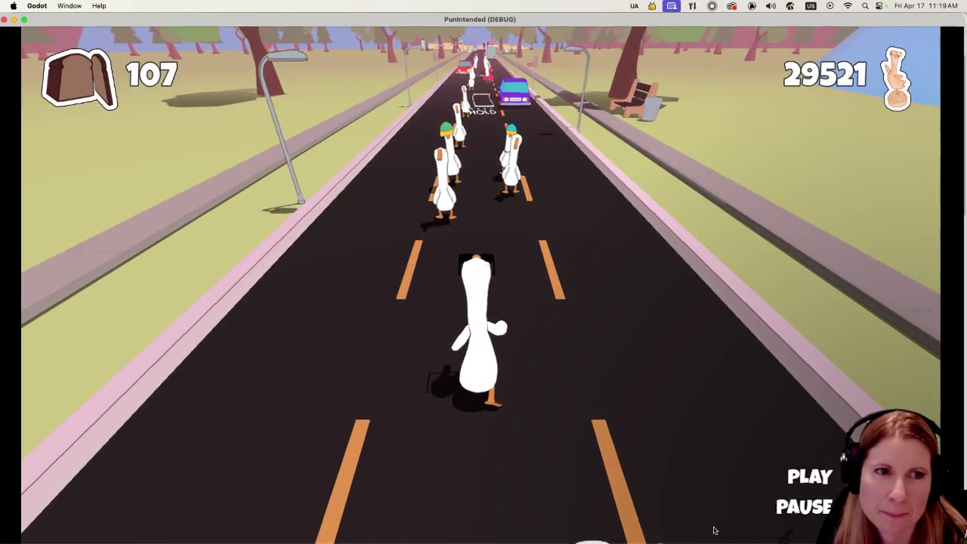
key(space)
key(space)
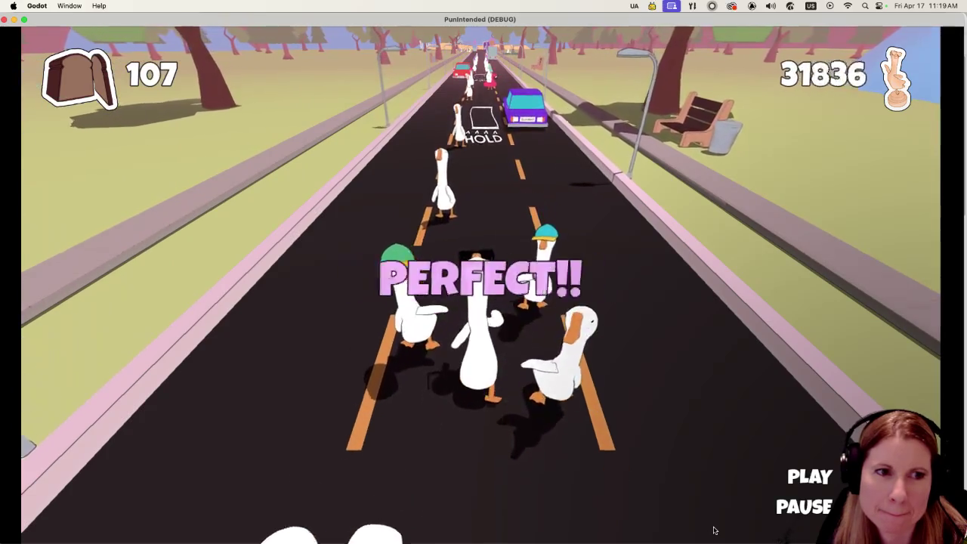
key(space)
key(space)
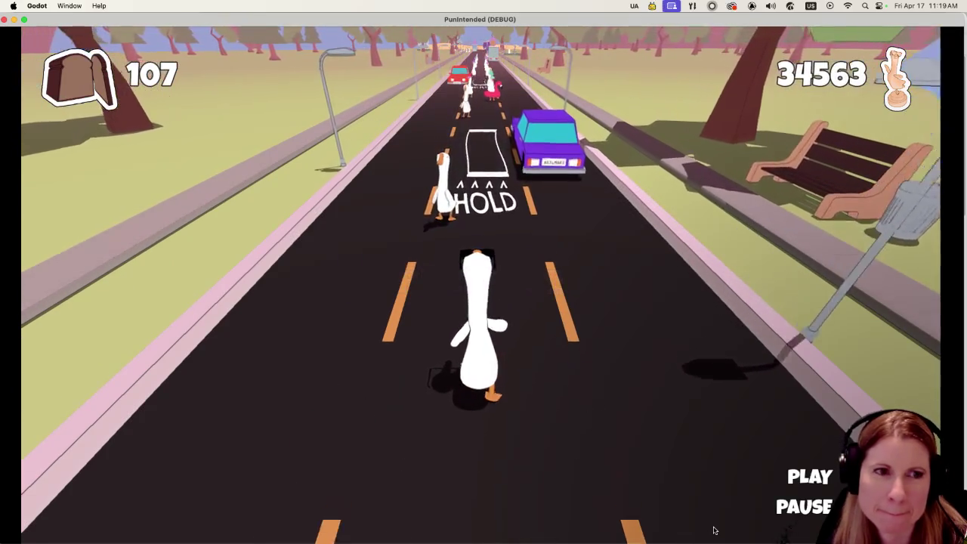
key(space)
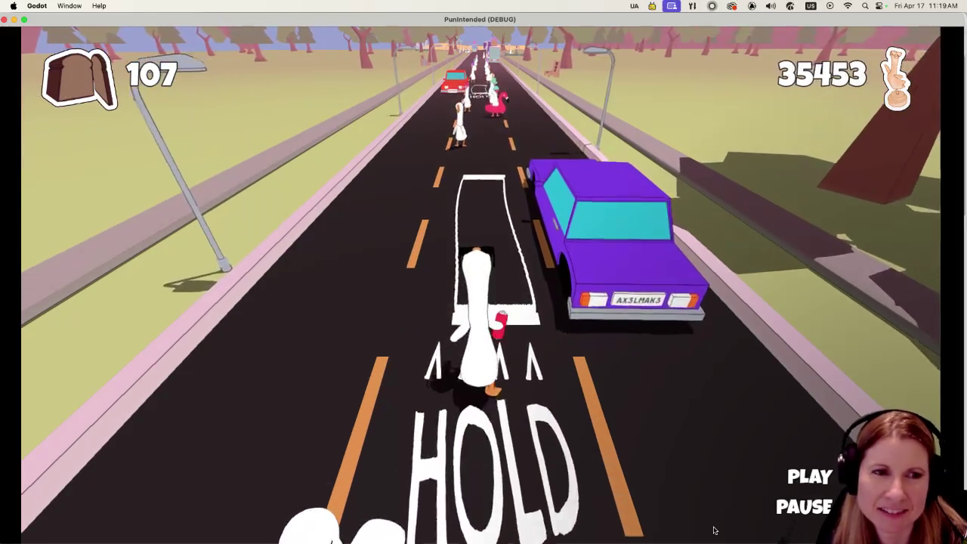
key(space)
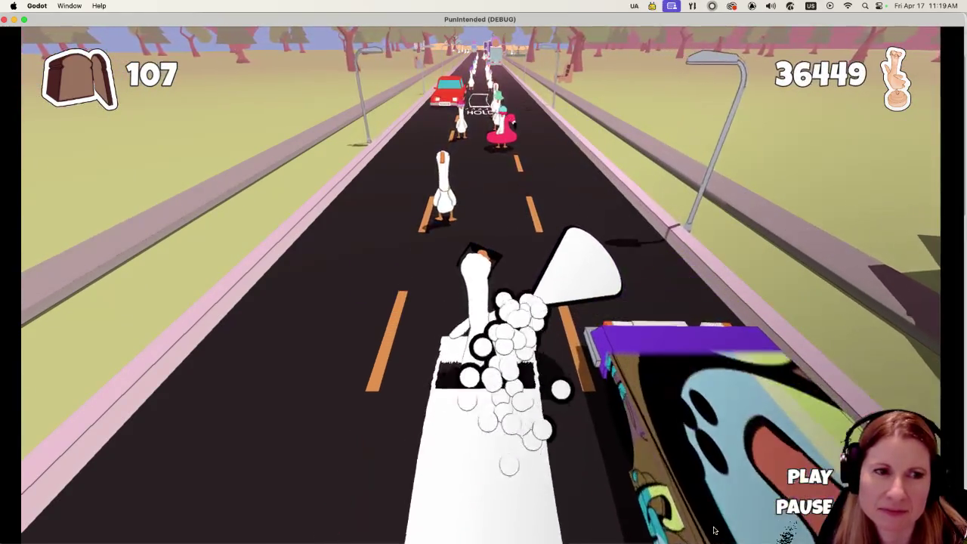
key(space)
key(space)
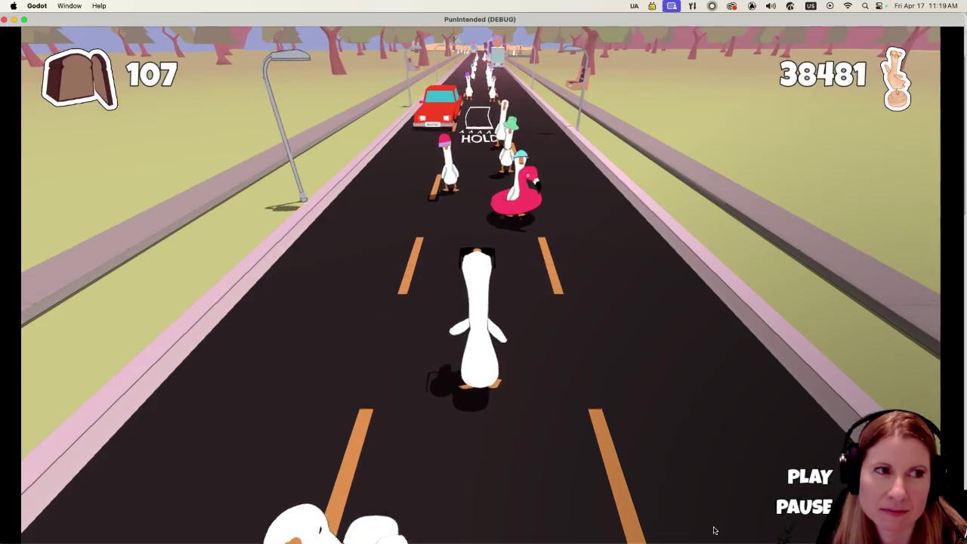
key(space)
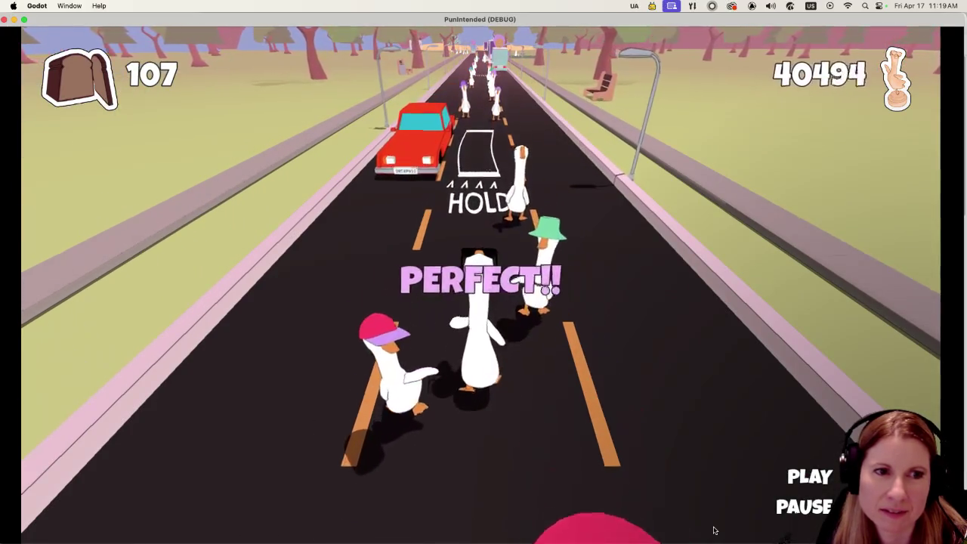
key(space)
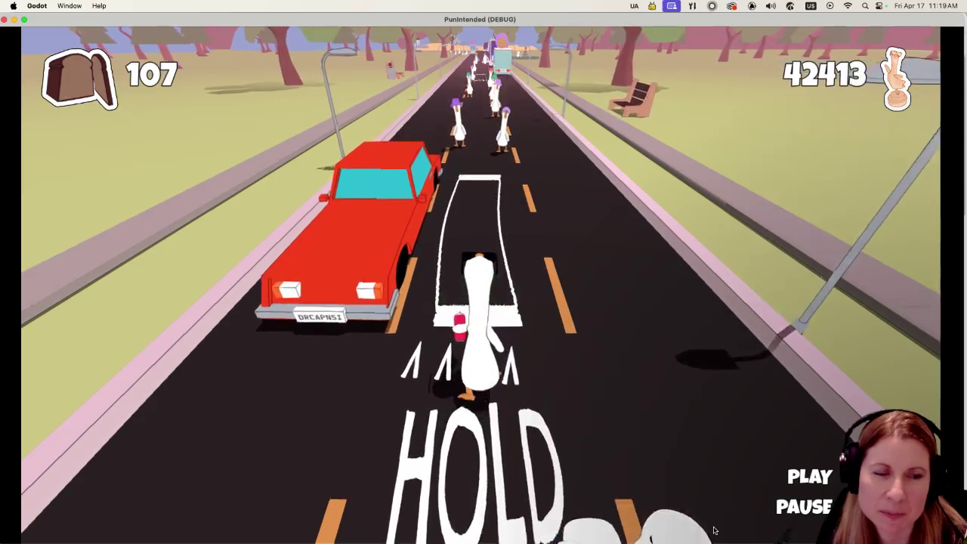
key(space)
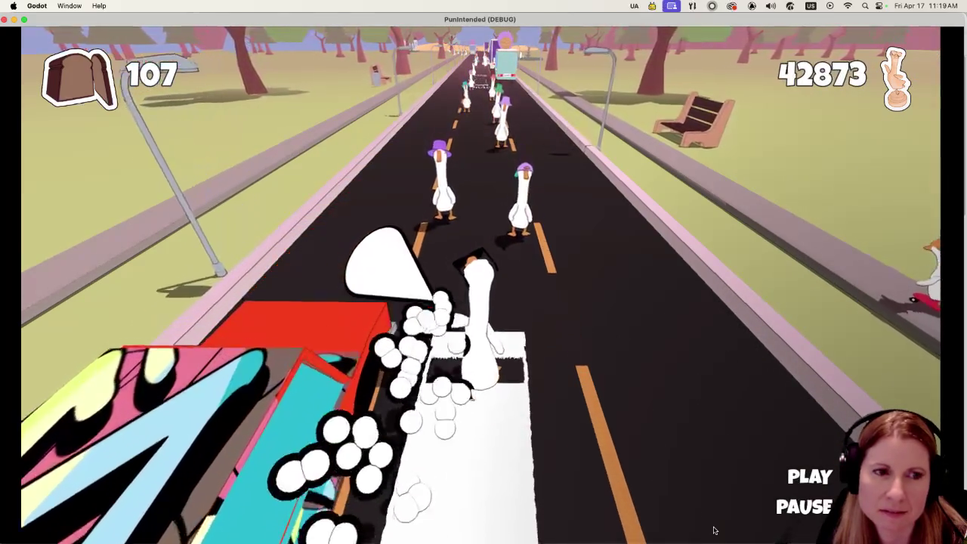
key(space)
key(space)
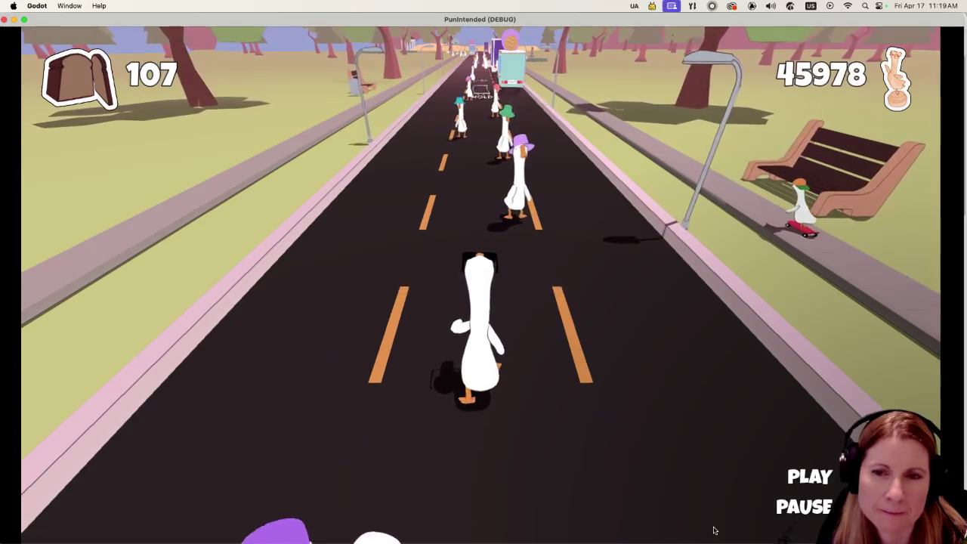
key(space)
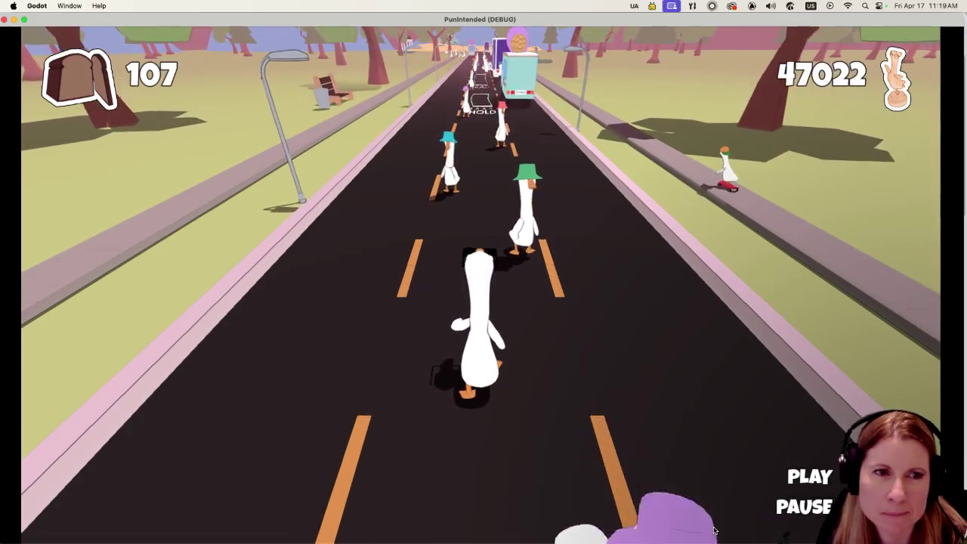
key(space)
key(space)
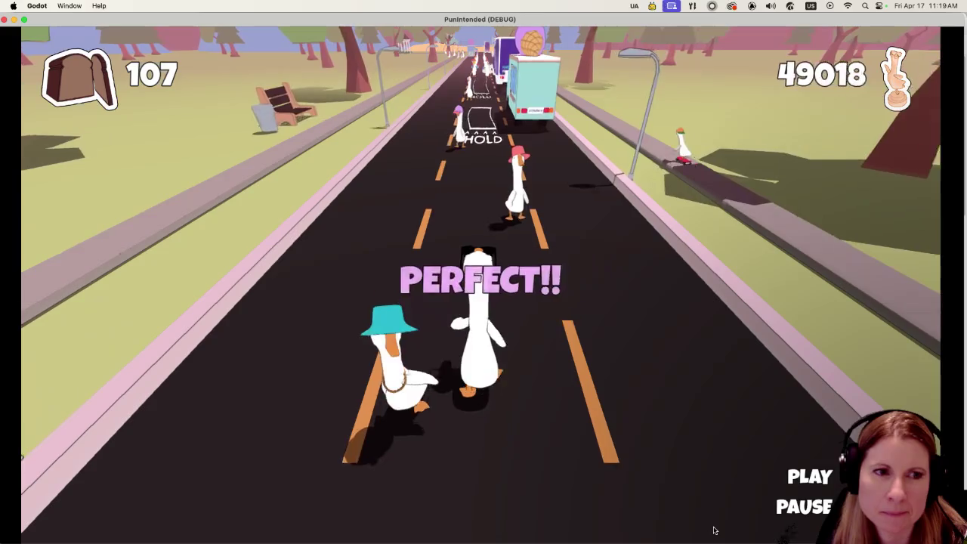
key(space)
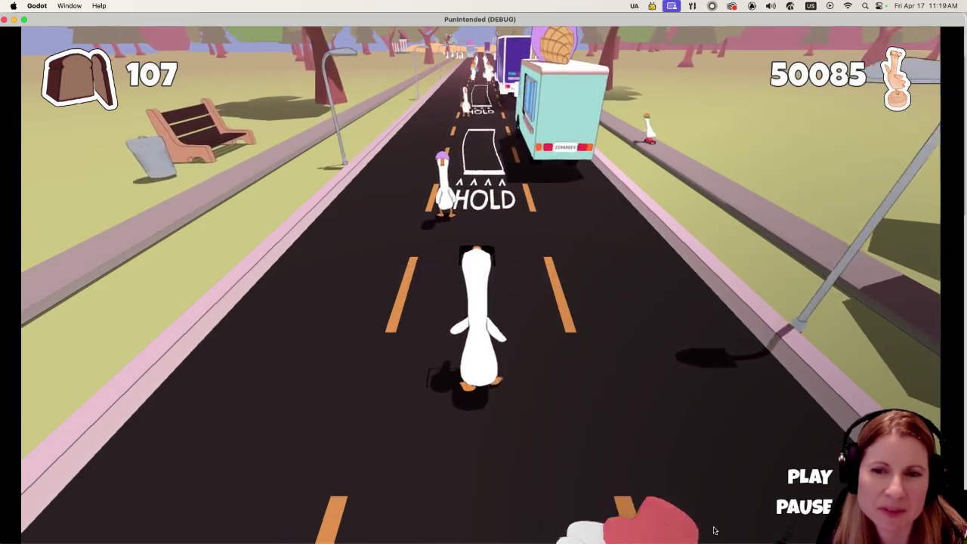
key(space)
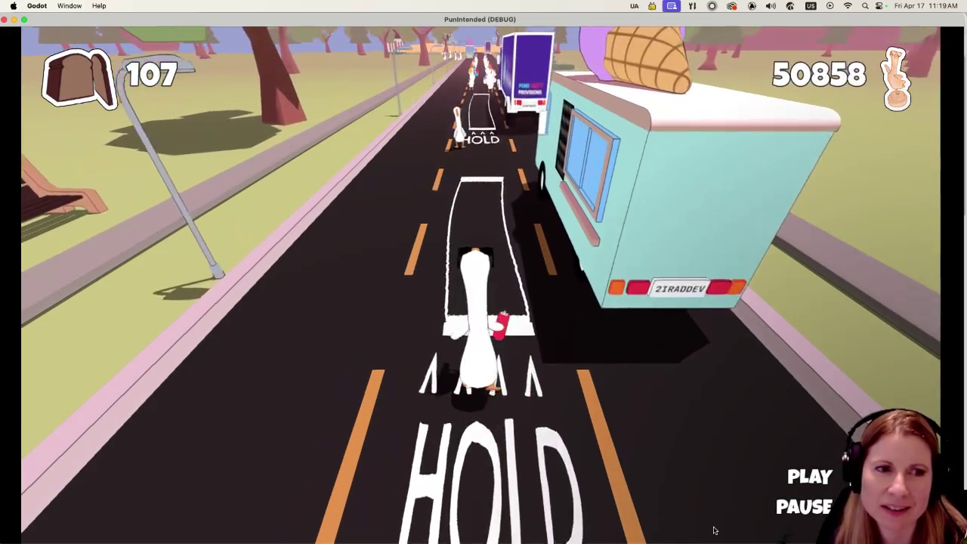
key(space)
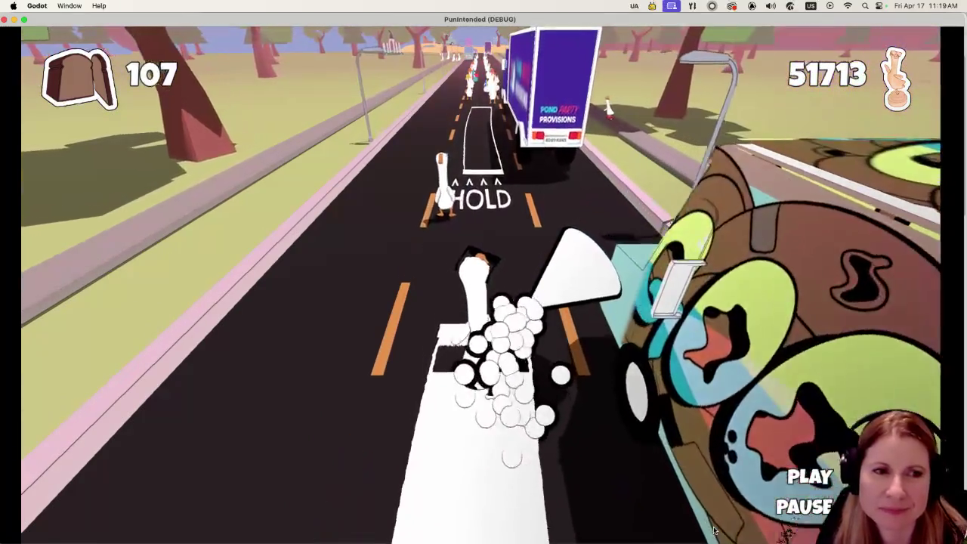
key(space)
key(space)
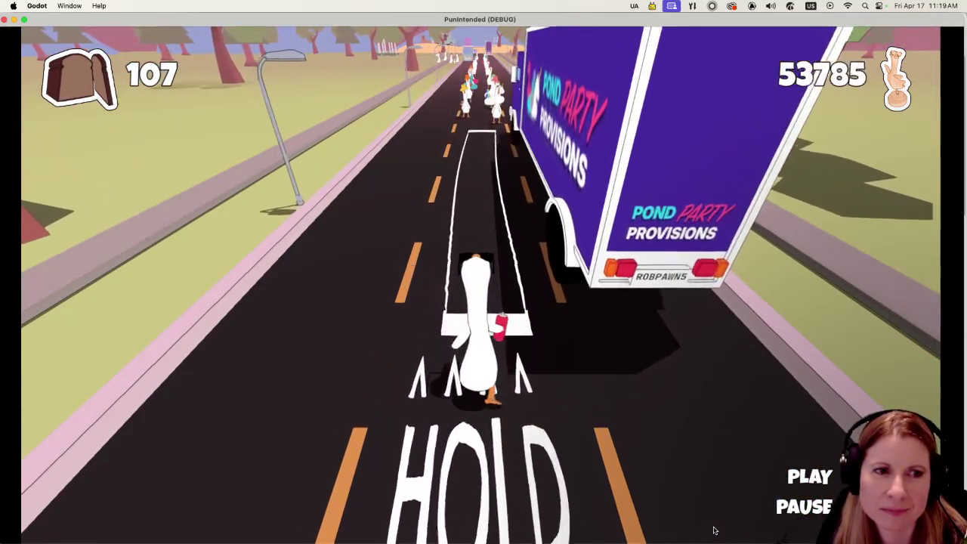
key(space)
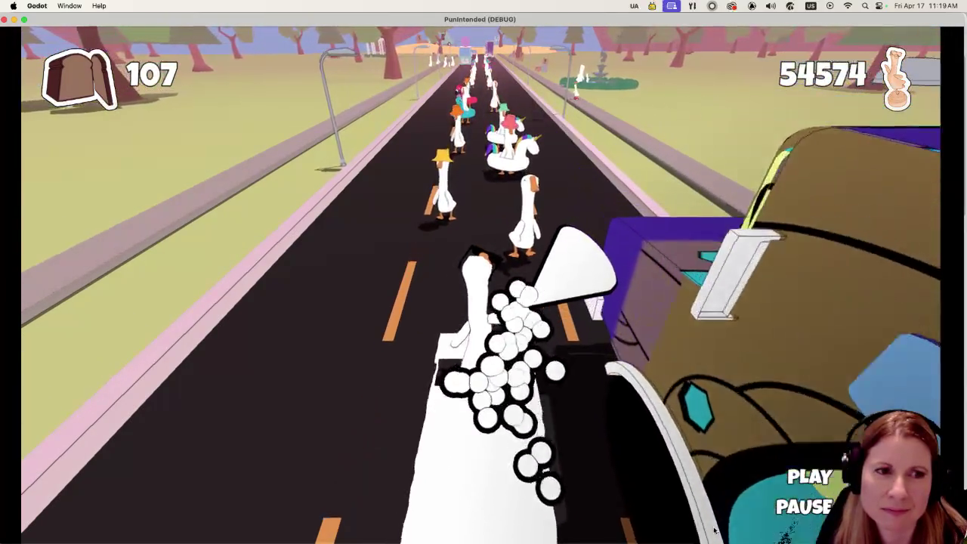
key(space)
key(space)
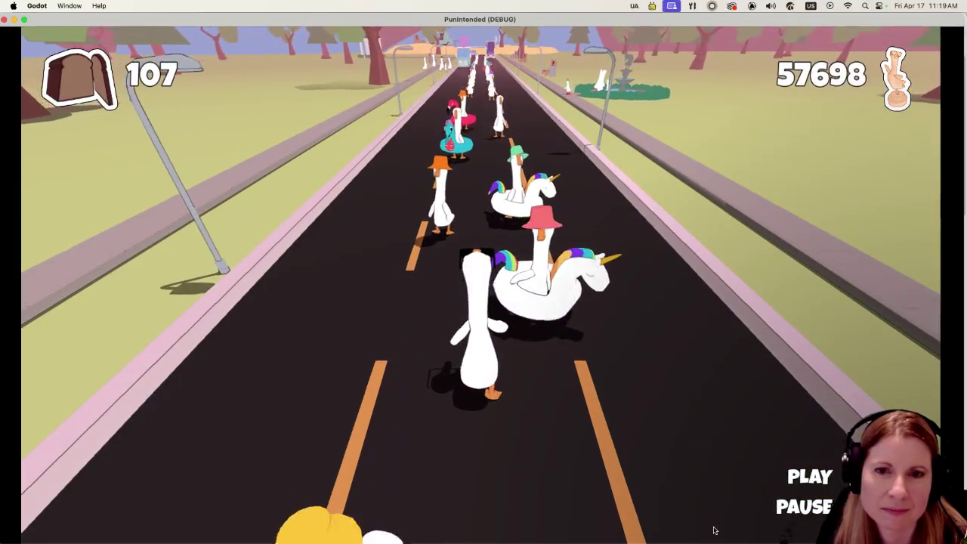
Keep the PERFECT streak through the remaining notes and holds to the track's end, reaching 105114.
key(space)
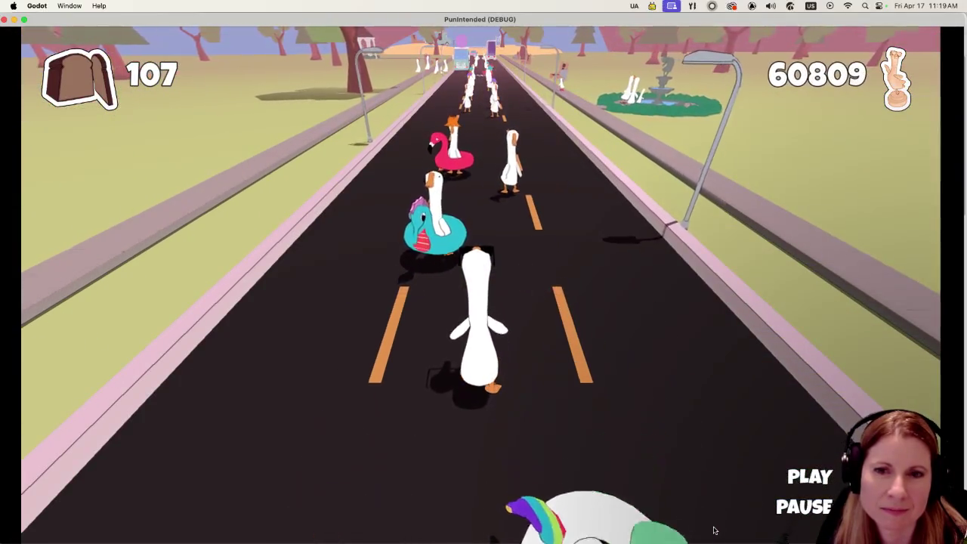
key(space)
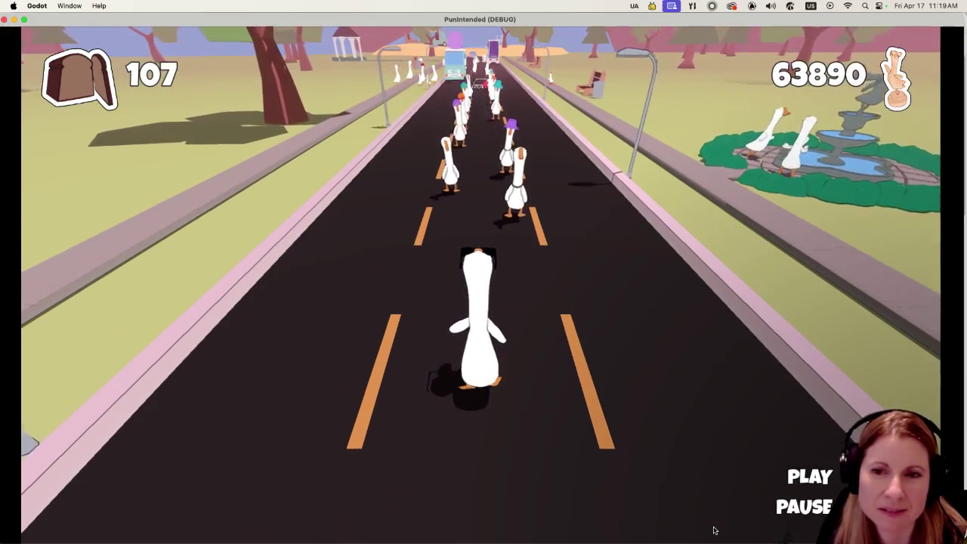
key(space)
key(space)
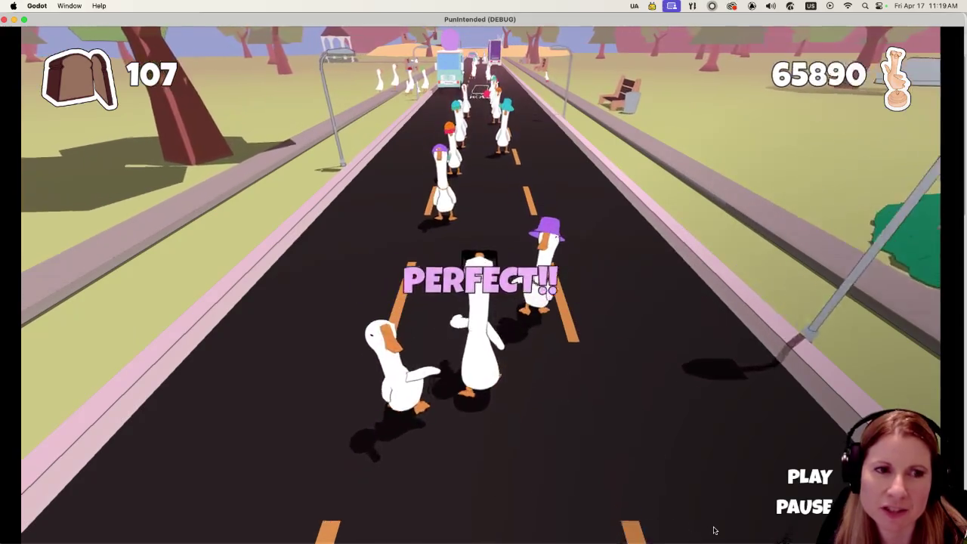
key(space)
key(space)
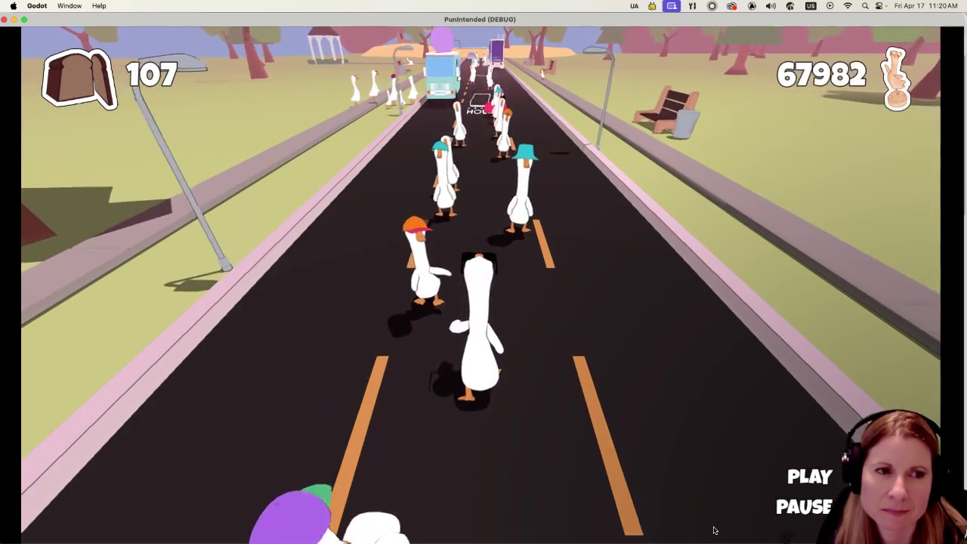
key(space)
key(space)
key(space)
key(space)
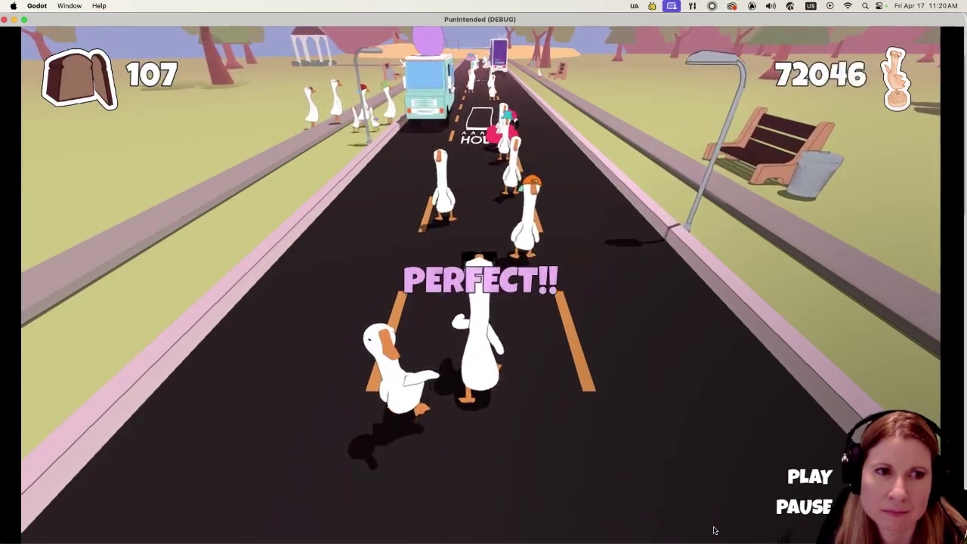
key(space)
key(space)
key(space)
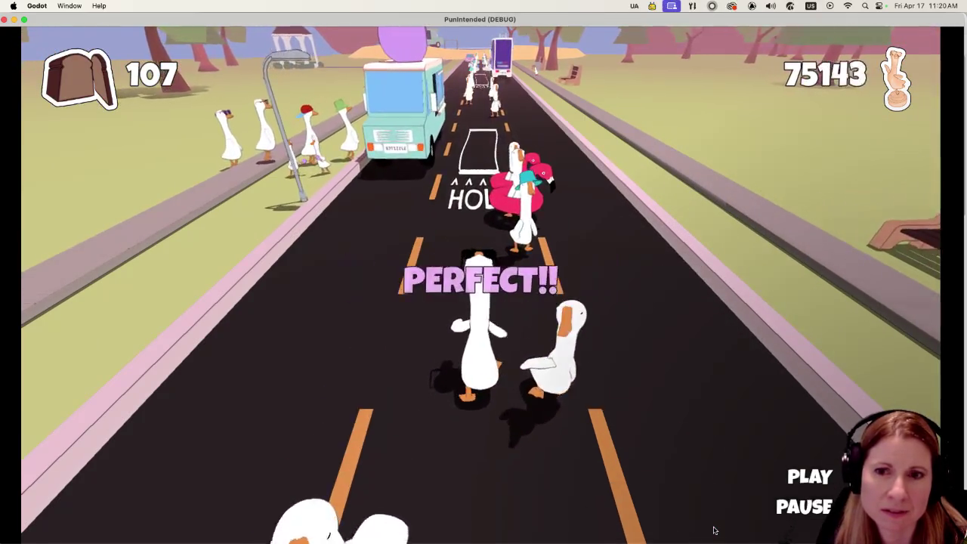
key(space)
key(space)
key(space)
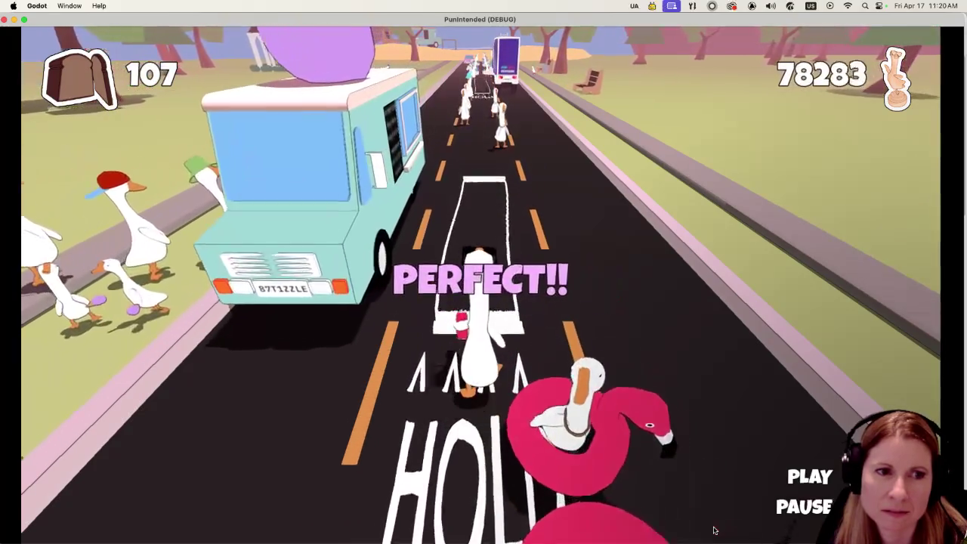
key(space)
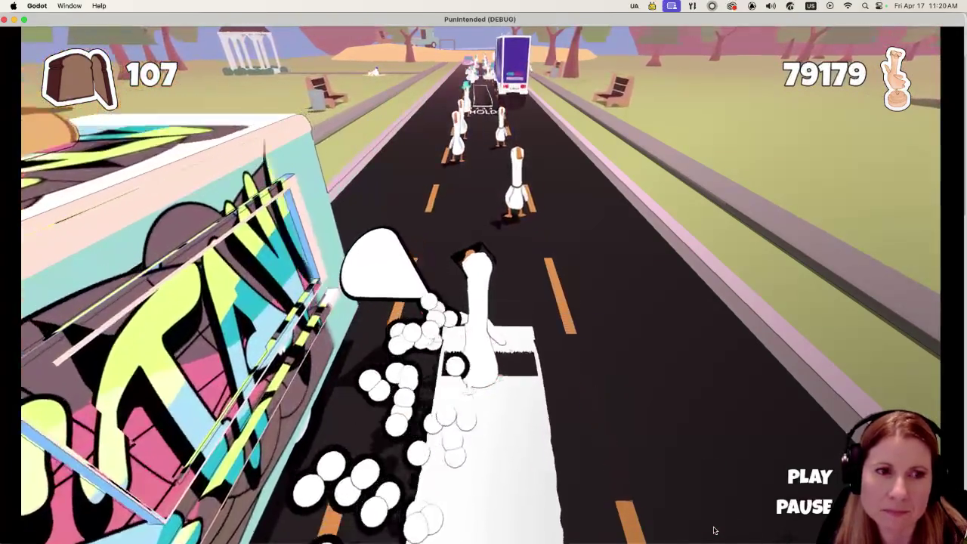
key(space)
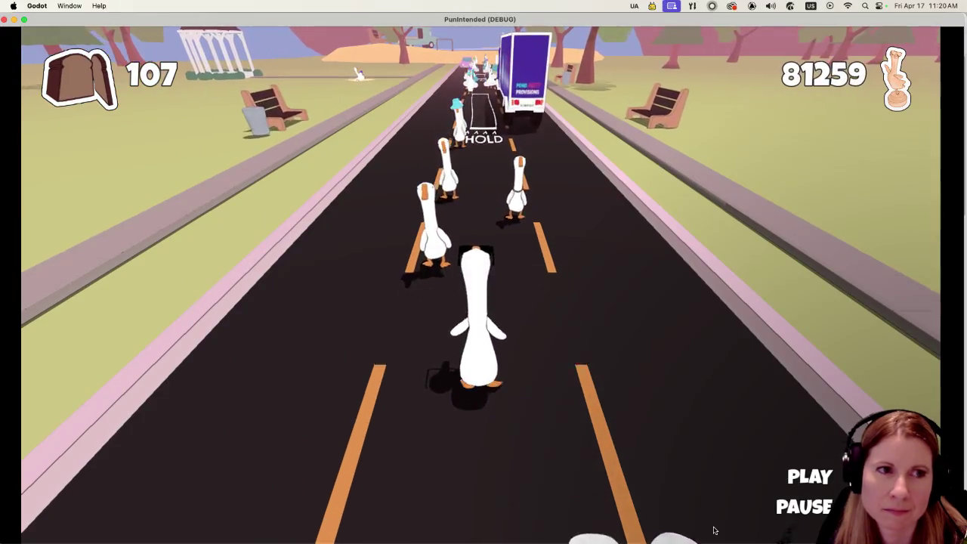
key(space)
key(space)
key(space)
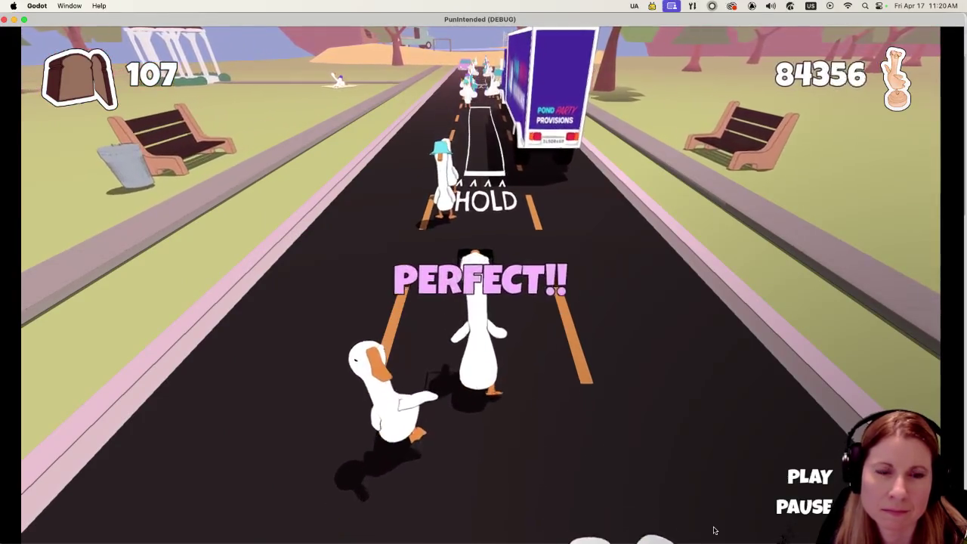
key(space)
key(space)
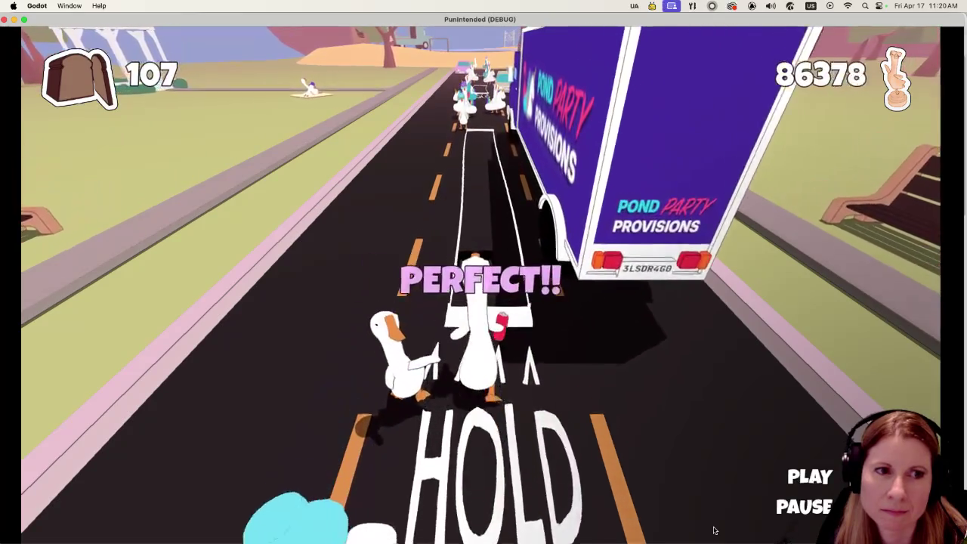
key(space)
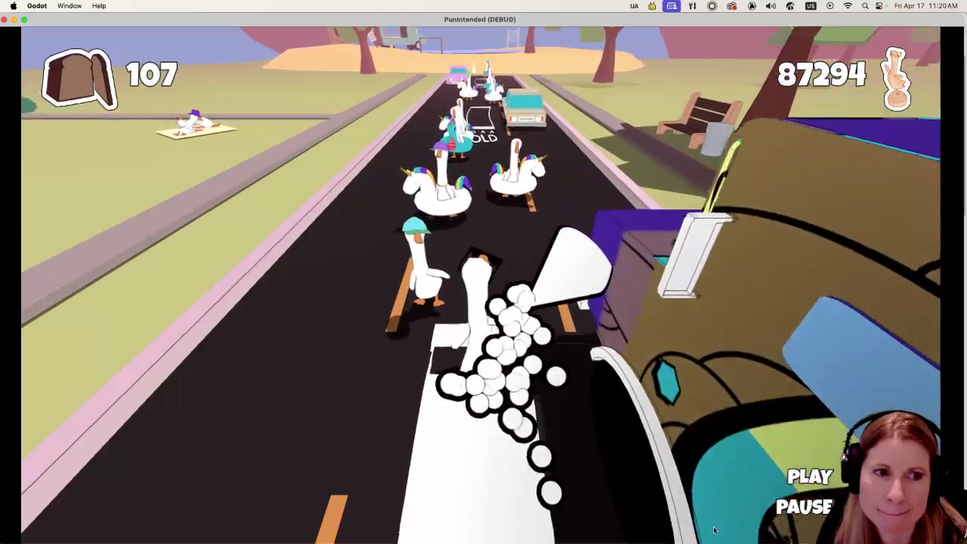
key(space)
key(space)
key(space)
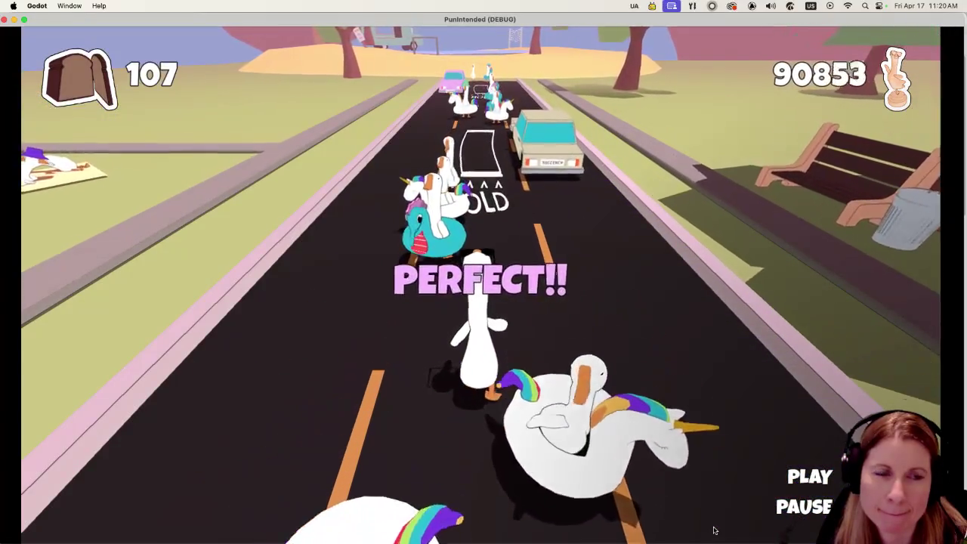
key(space)
key(space)
key(space)
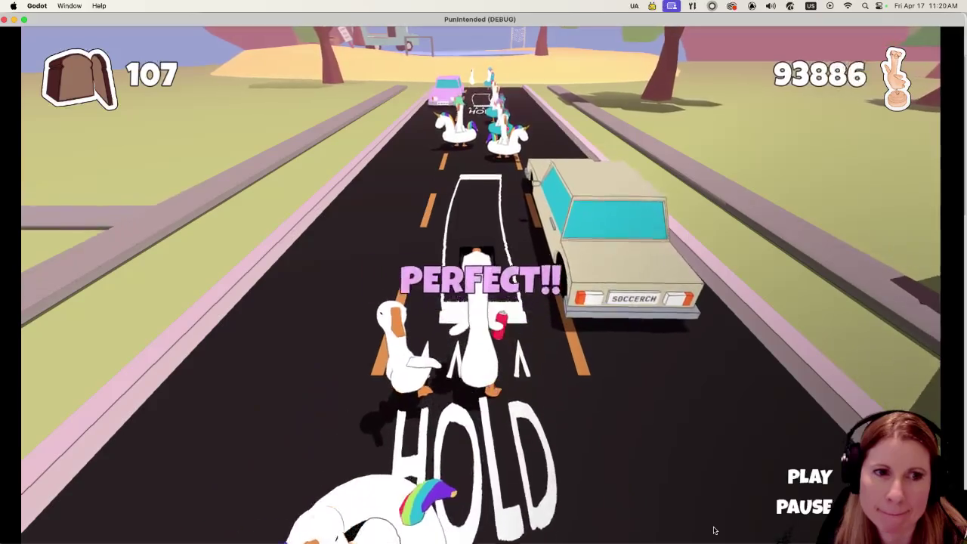
key(space)
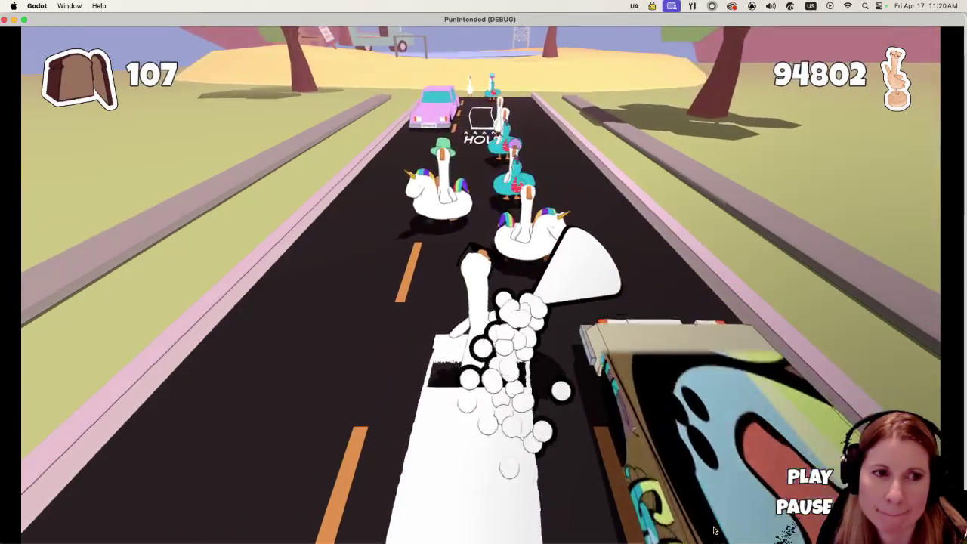
key(space)
key(space)
key(space)
key(space)
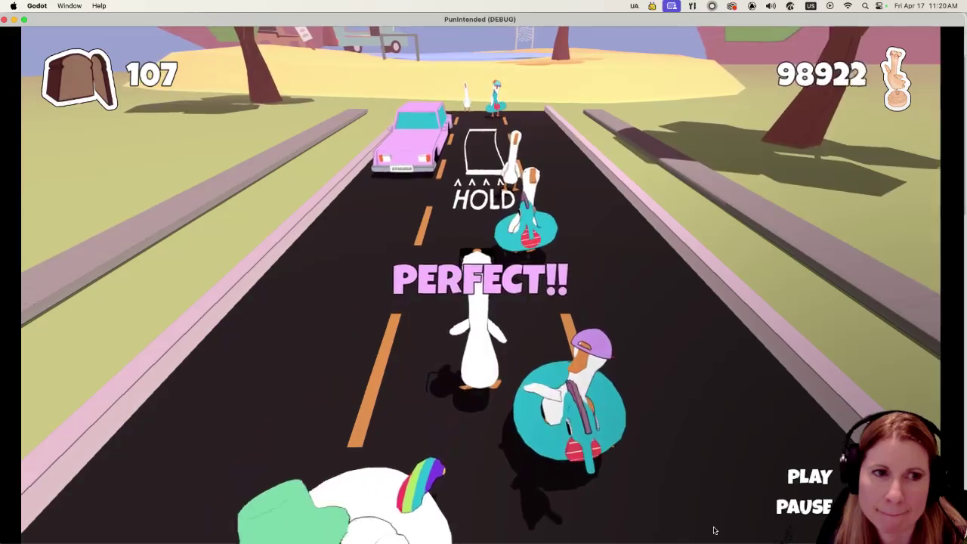
key(space)
key(space)
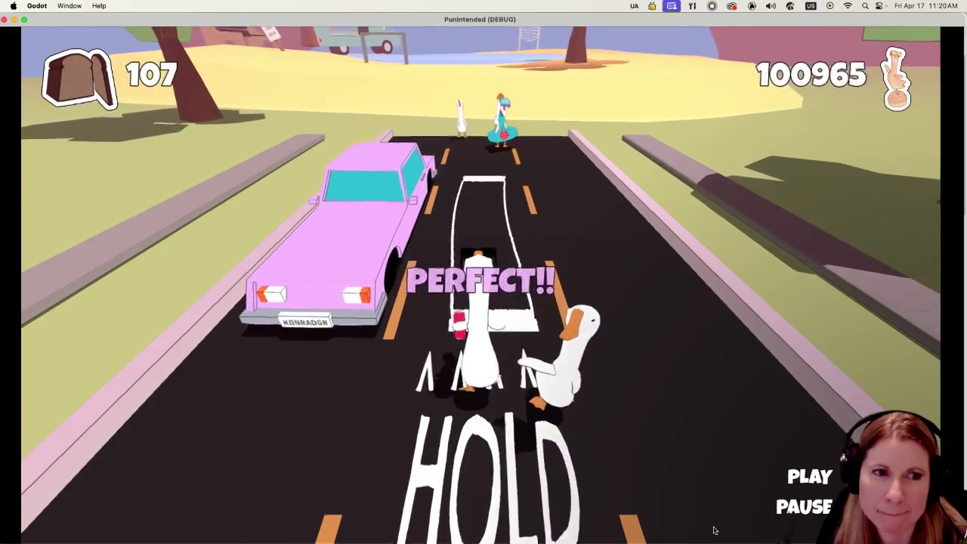
key(space)
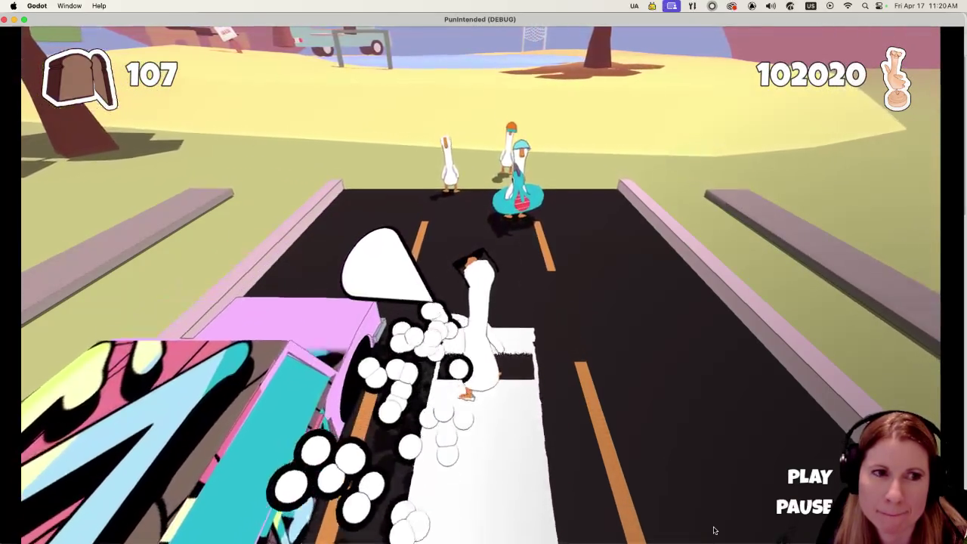
key(space)
key(space)
key(space)
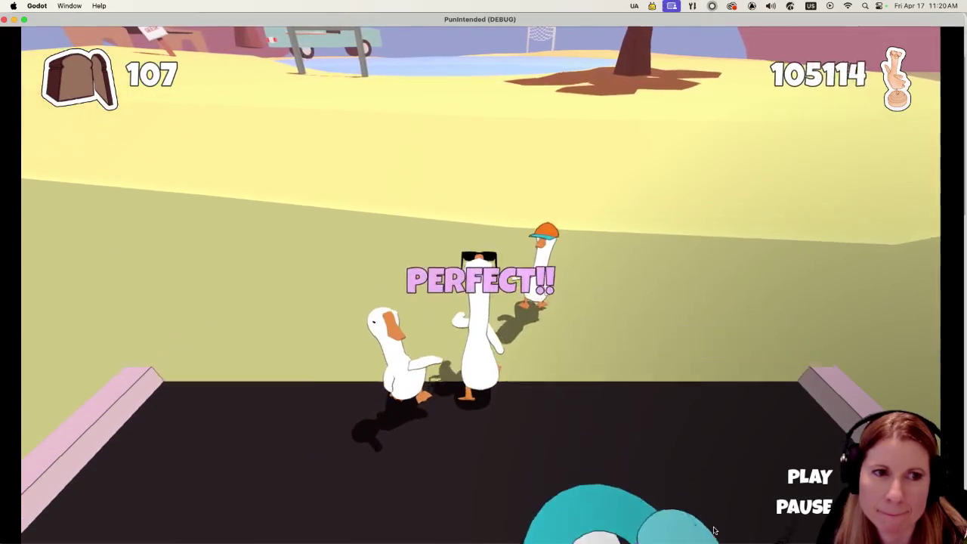
key(space)
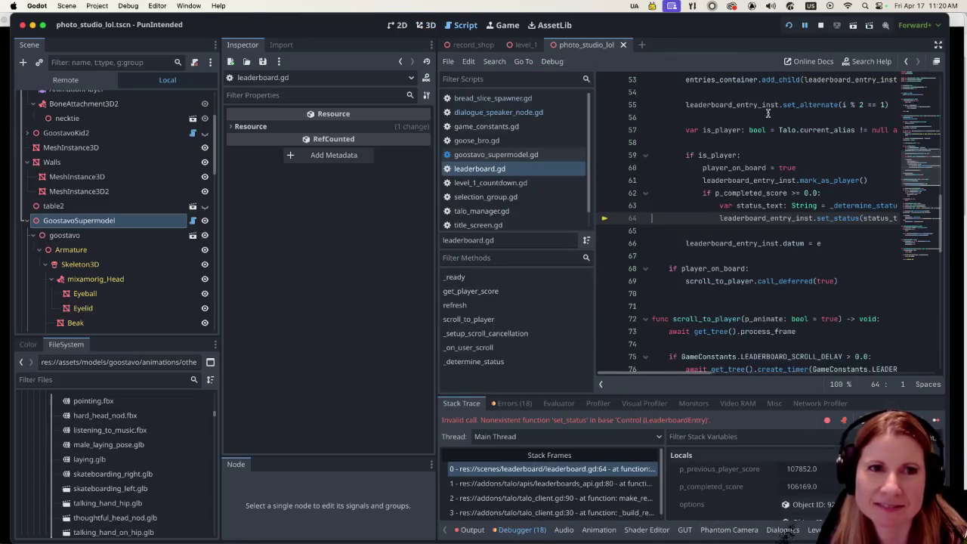
Resume past the set_status breakpoint with F12, then stop the running game from the editor.
key(F12)
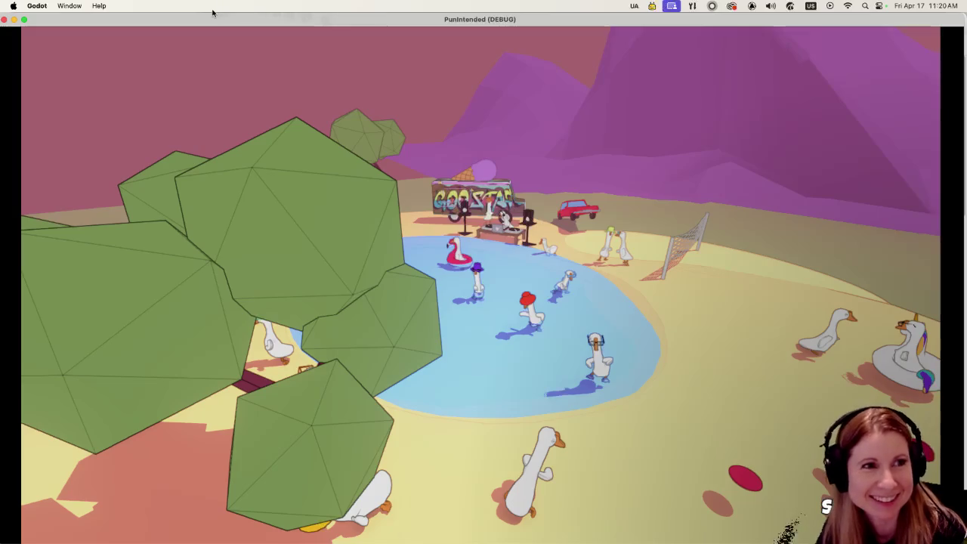
mouse_move(215, 23)
mouse_down()
mouse_move(228, 33)
mouse_move(230, 62)
mouse_up()
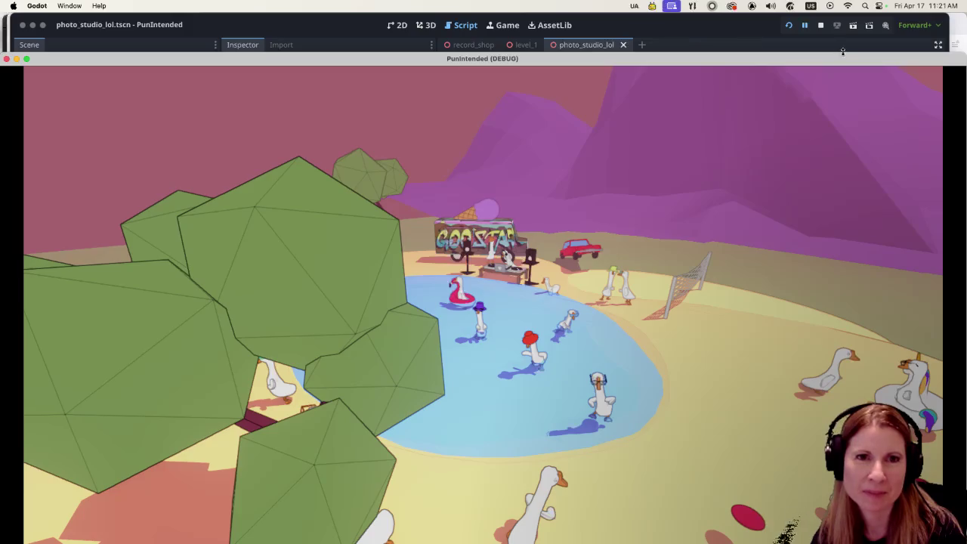
click(819, 26)
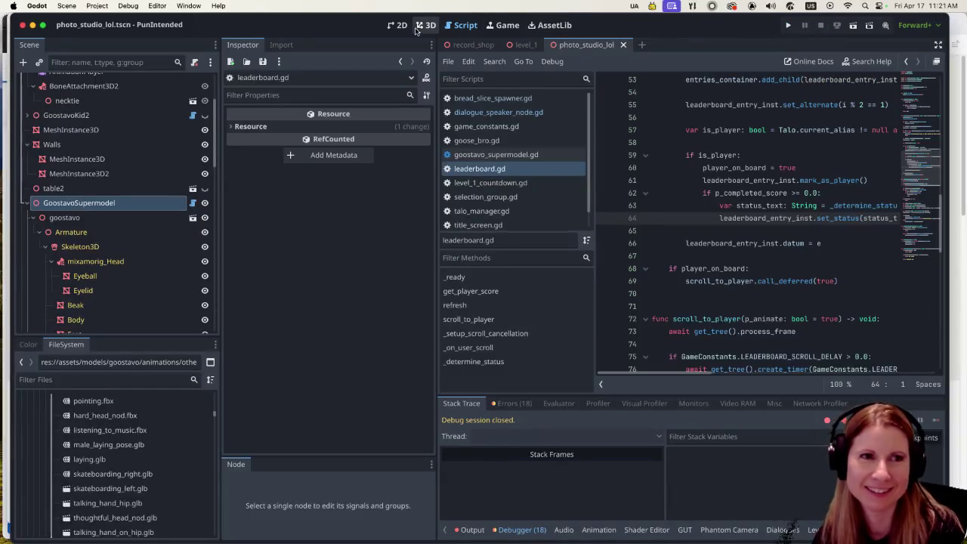
Switch the editor from the Script view to the 3D viewport.
click(423, 26)
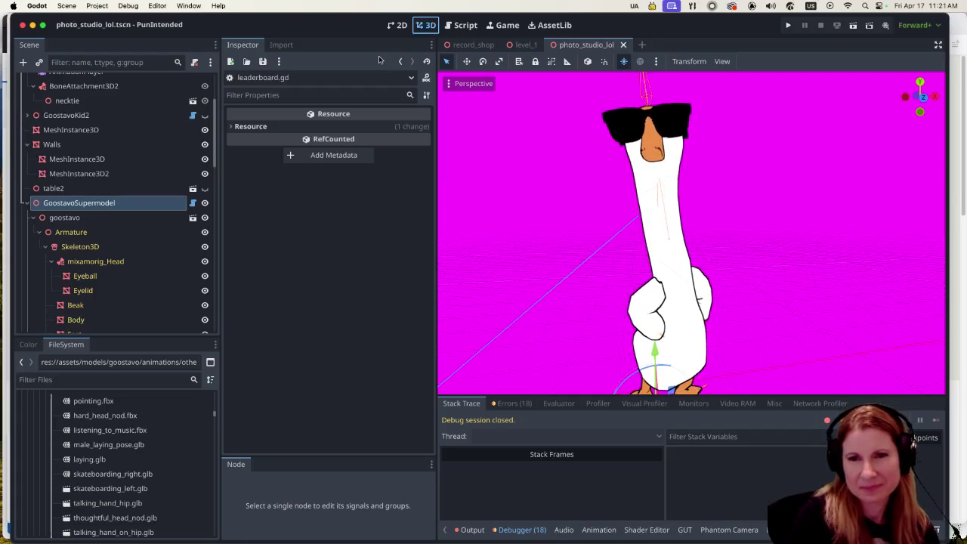
Open the record_shop scene tab and zoom to frame the horse shopkeeper, counter and arcade machine.
click(468, 44)
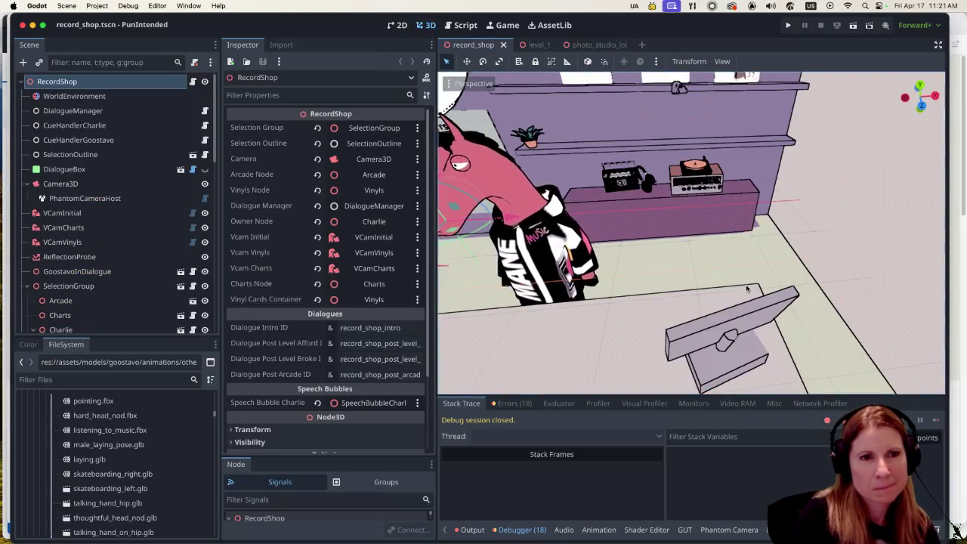
scroll(674, 246, down, 5)
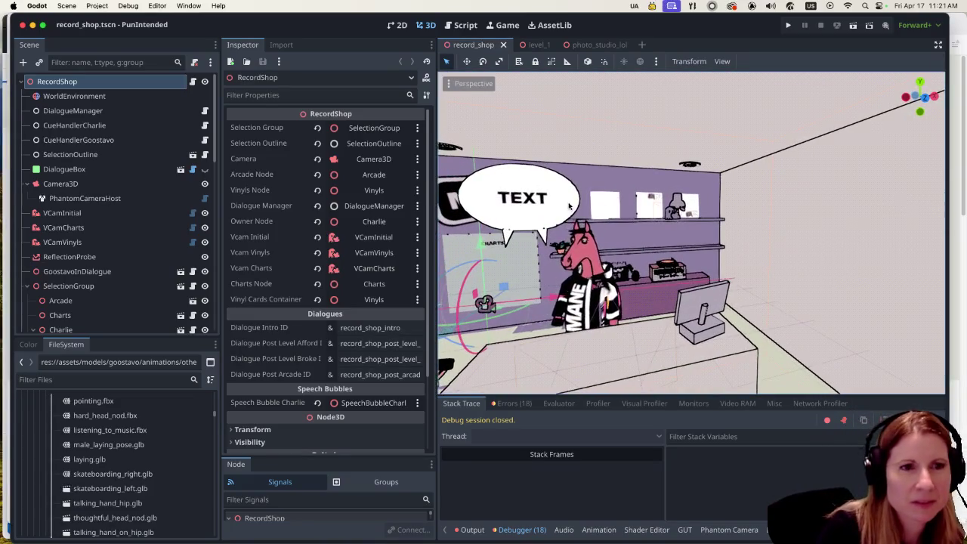
scroll(727, 238, down, 3)
scroll(727, 239, down, 5)
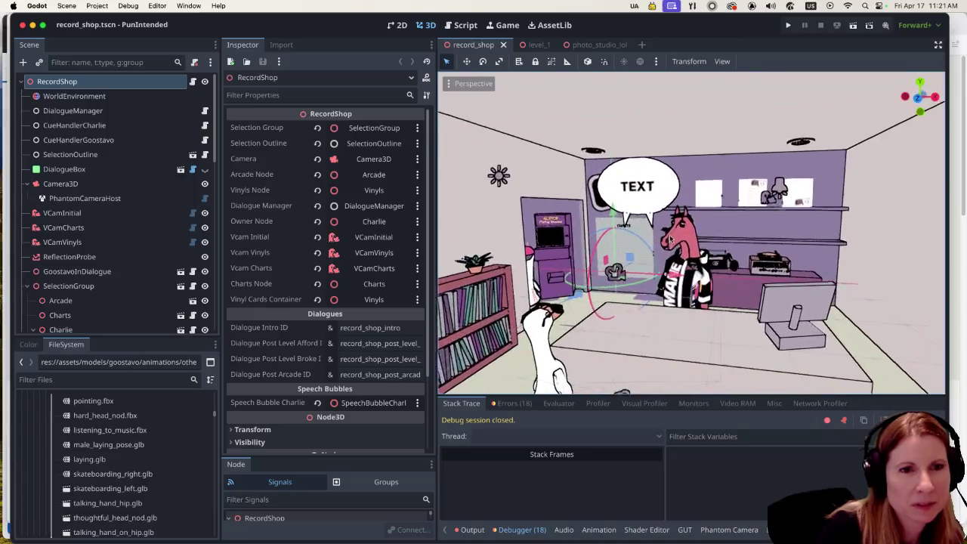
scroll(553, 303, up, 5)
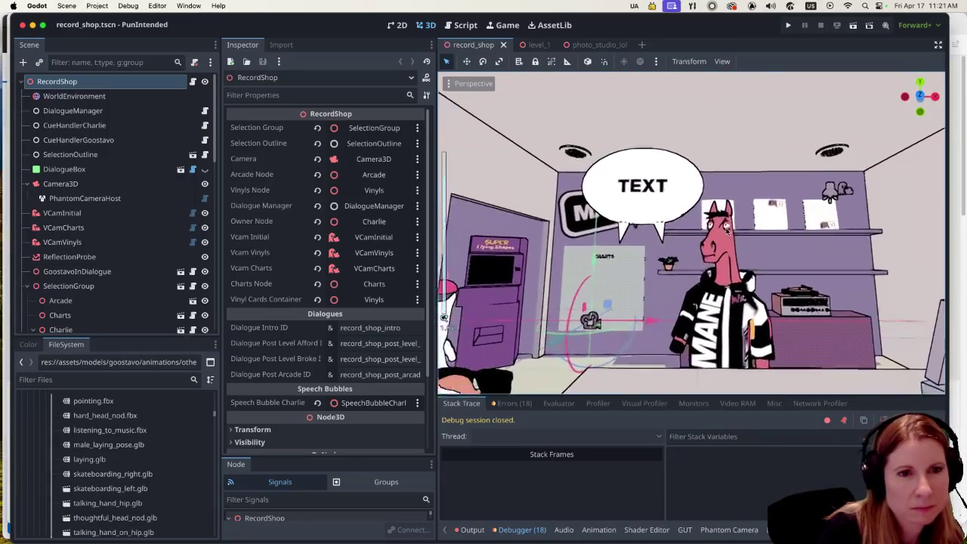
scroll(685, 252, up, 5)
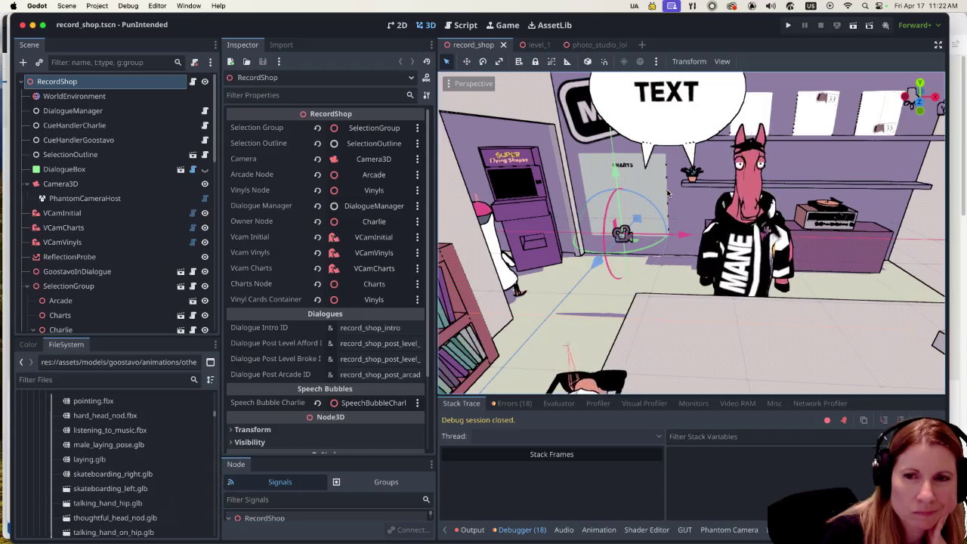
Zoom and orbit the record_shop view to show the goose and arcade, then switch to Firefox.
scroll(810, 269, down, 5)
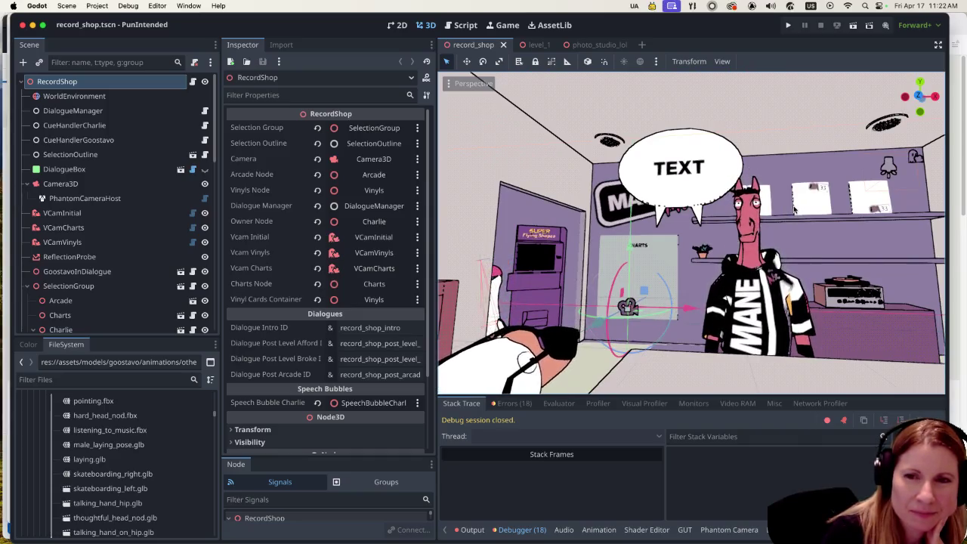
scroll(789, 213, down, 3)
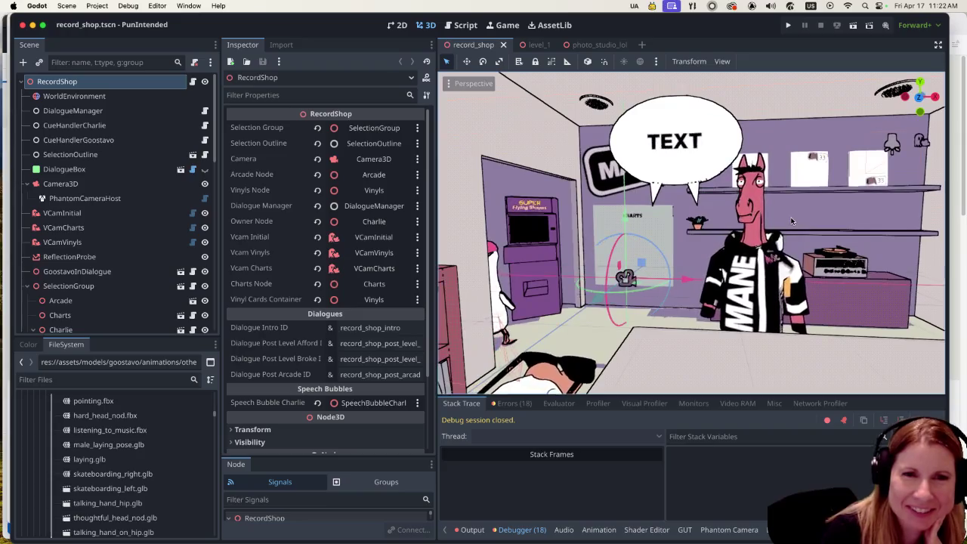
scroll(791, 221, up, 5)
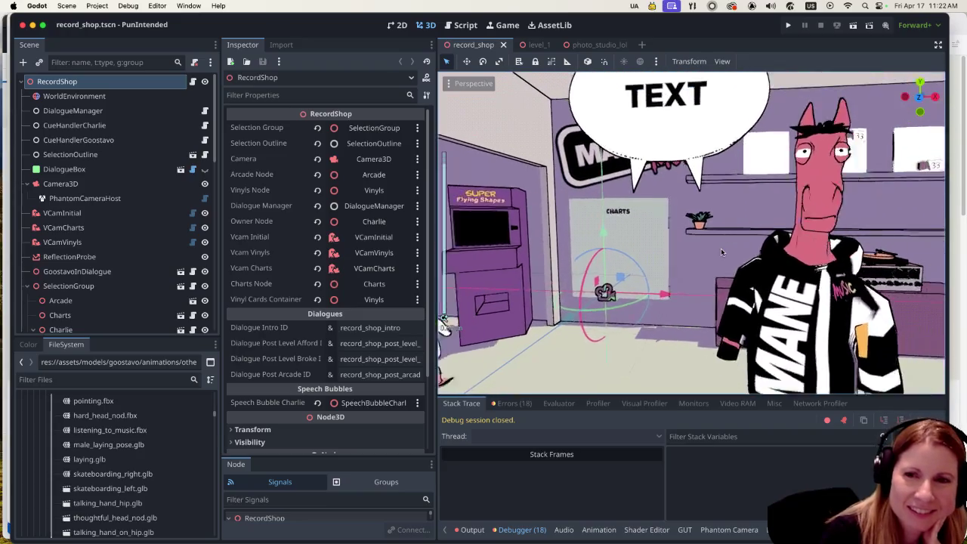
scroll(720, 247, down, 5)
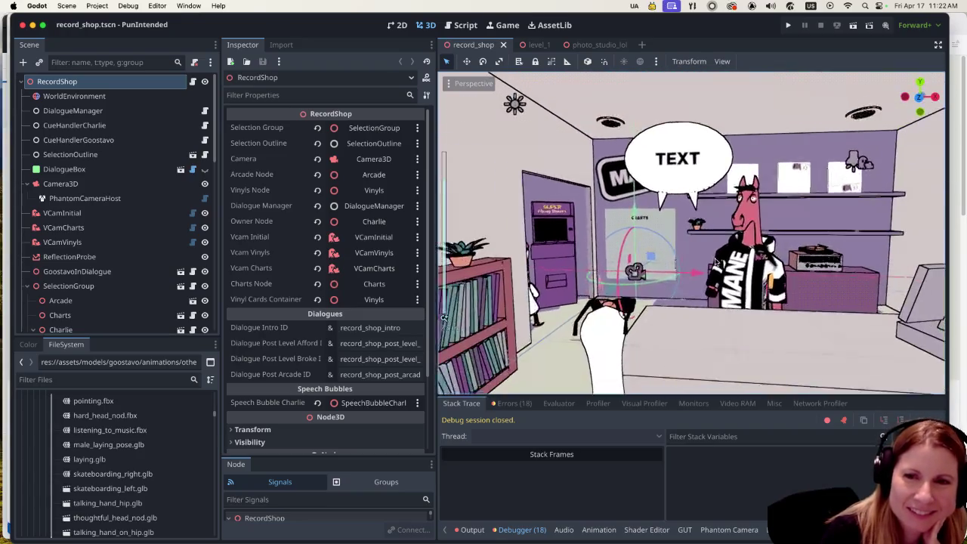
scroll(703, 262, up, 5)
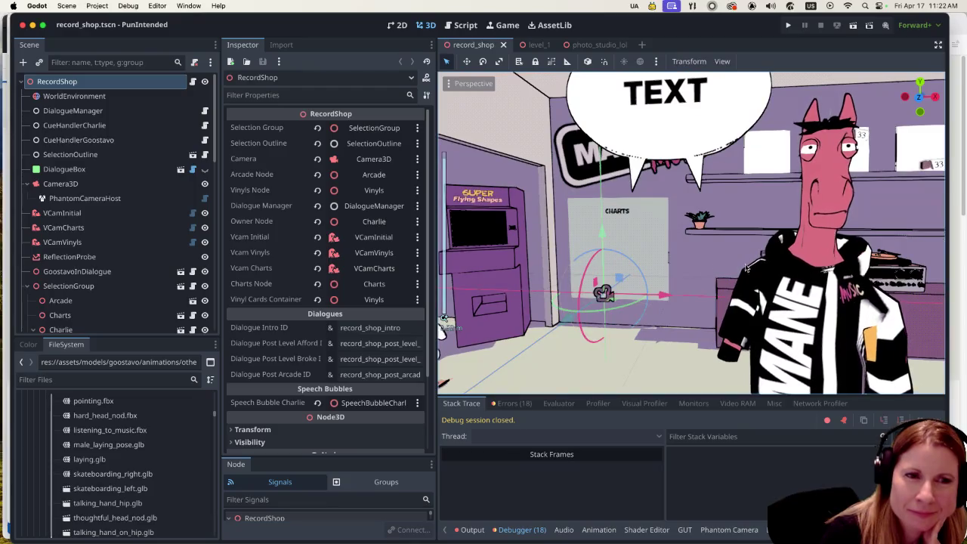
drag(703, 260, 784, 294)
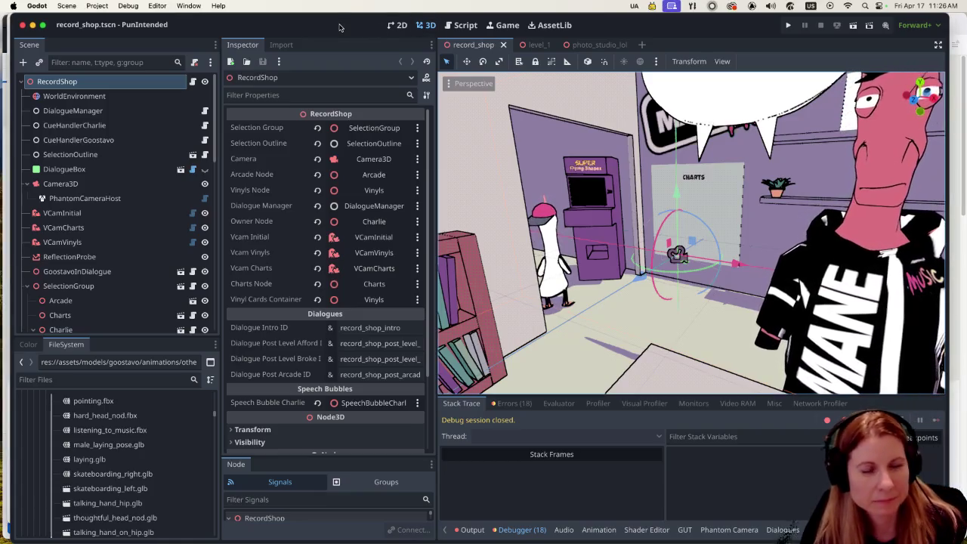
key(super+Tab)
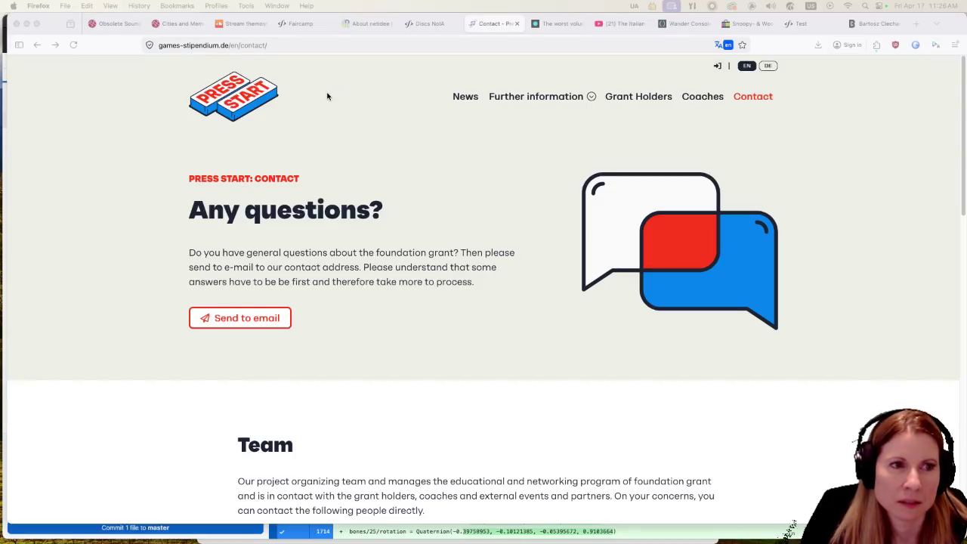
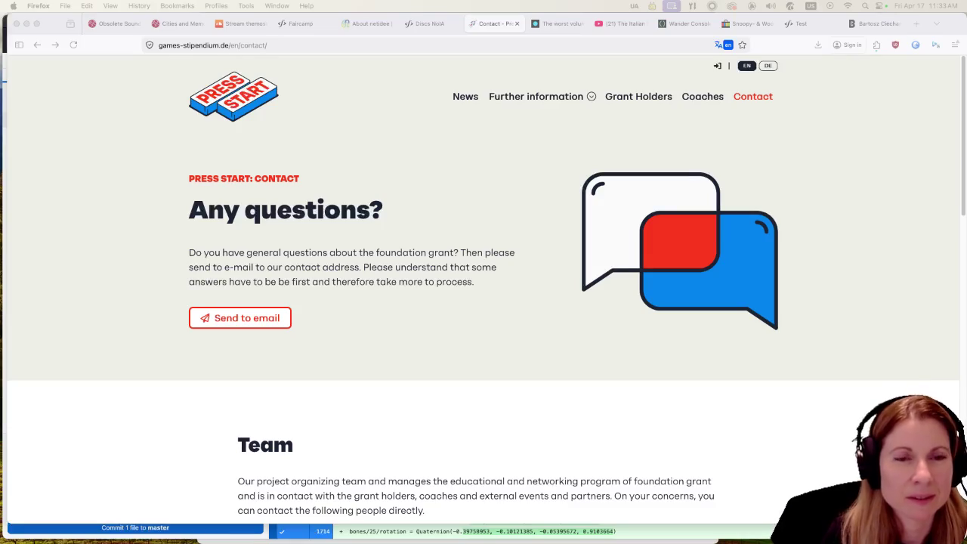
Flip from the SoundCloud tab through Faircamp to the About netidee page.
click(256, 23)
click(293, 23)
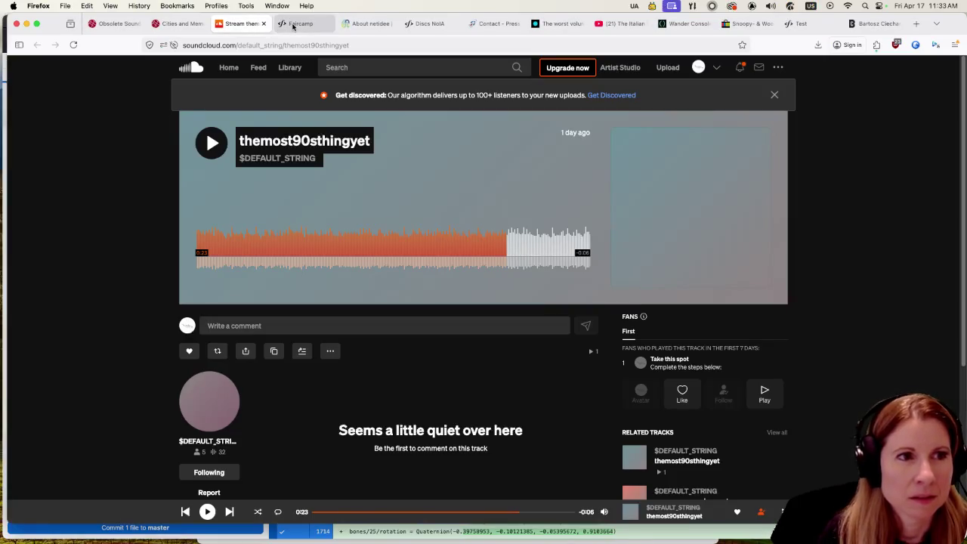
click(373, 23)
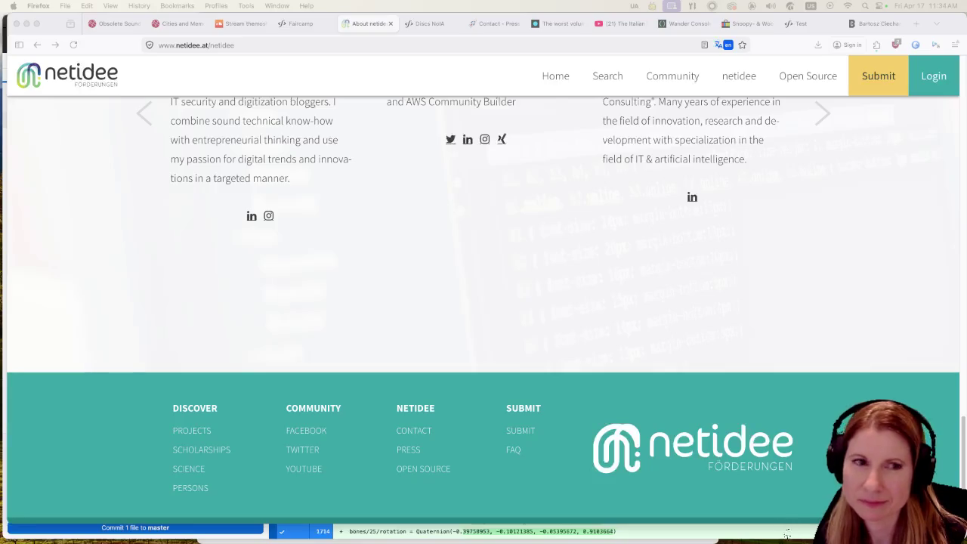
Compare the netidee, Discs NoIA and Faircamp tabs, stepping back to the Faircamp 2.0 page.
scroll(440, 283, up, 5)
scroll(440, 283, up, 15)
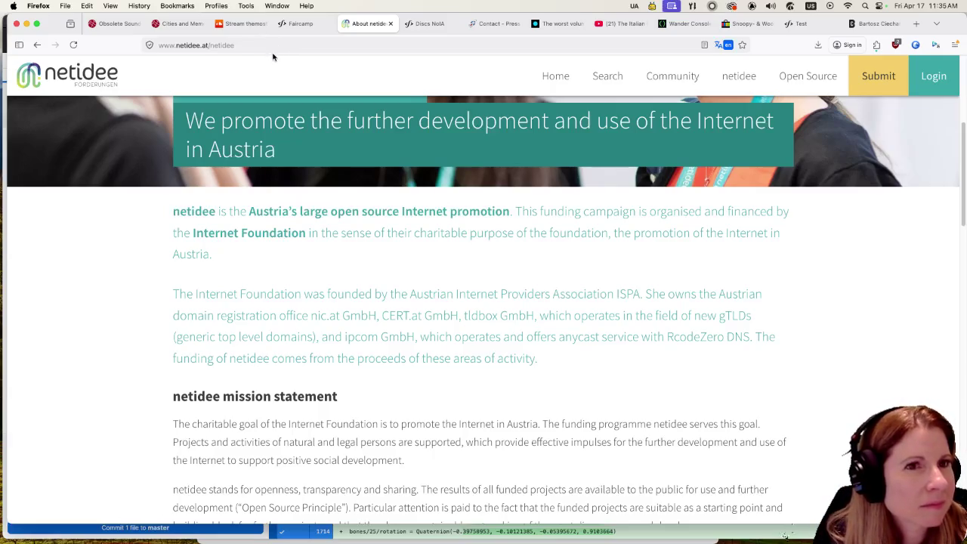
click(427, 23)
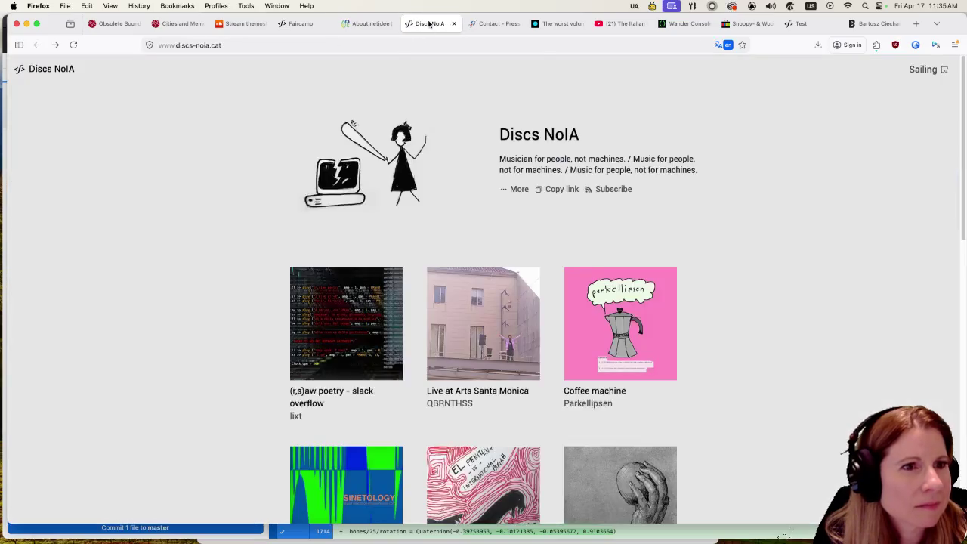
click(372, 25)
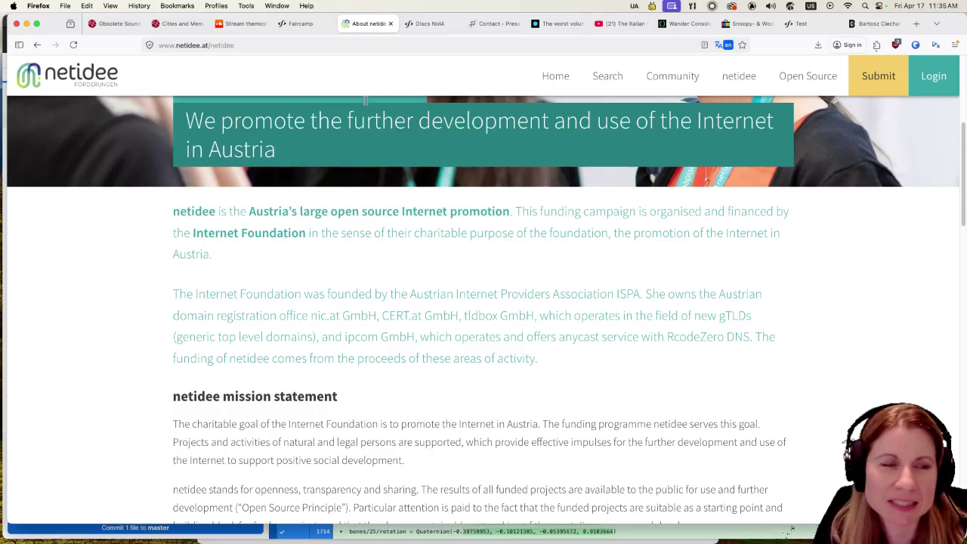
click(36, 45)
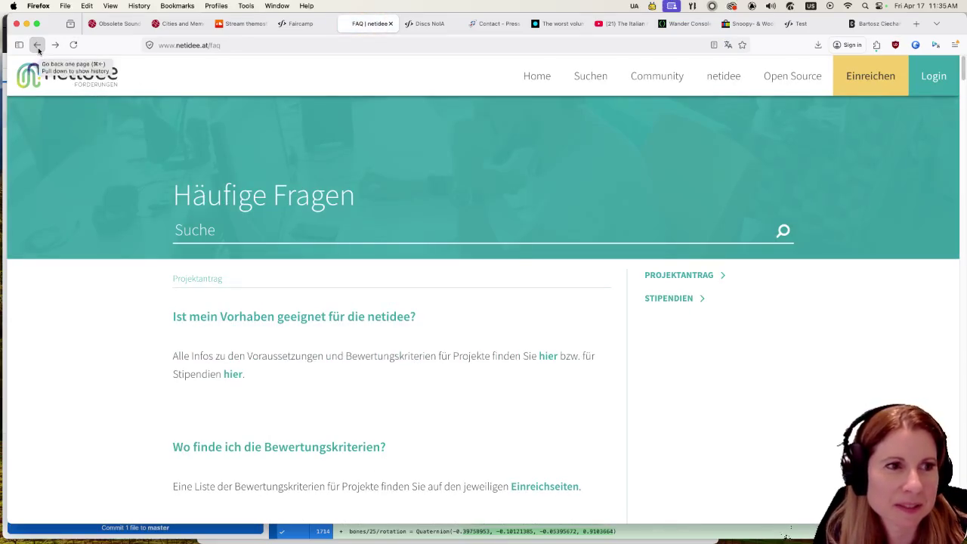
click(36, 44)
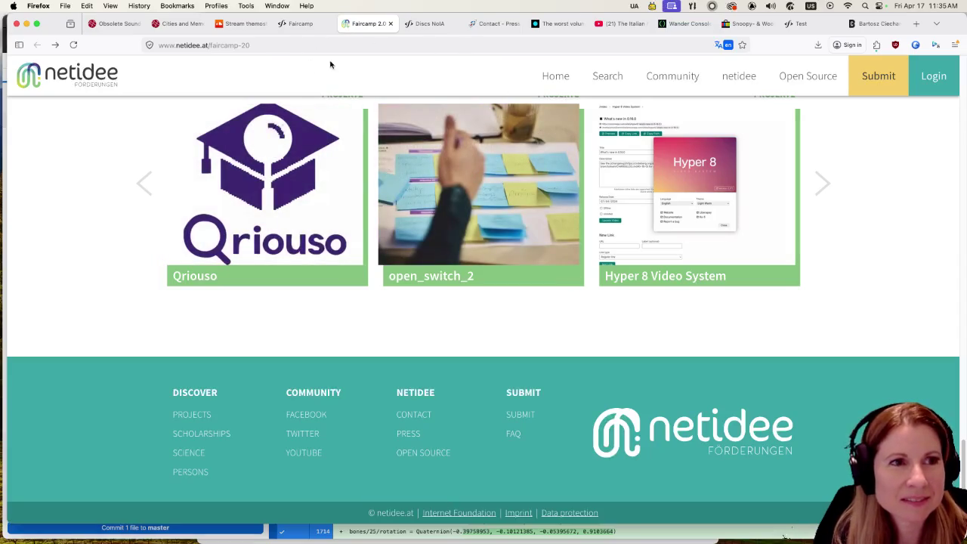
click(306, 27)
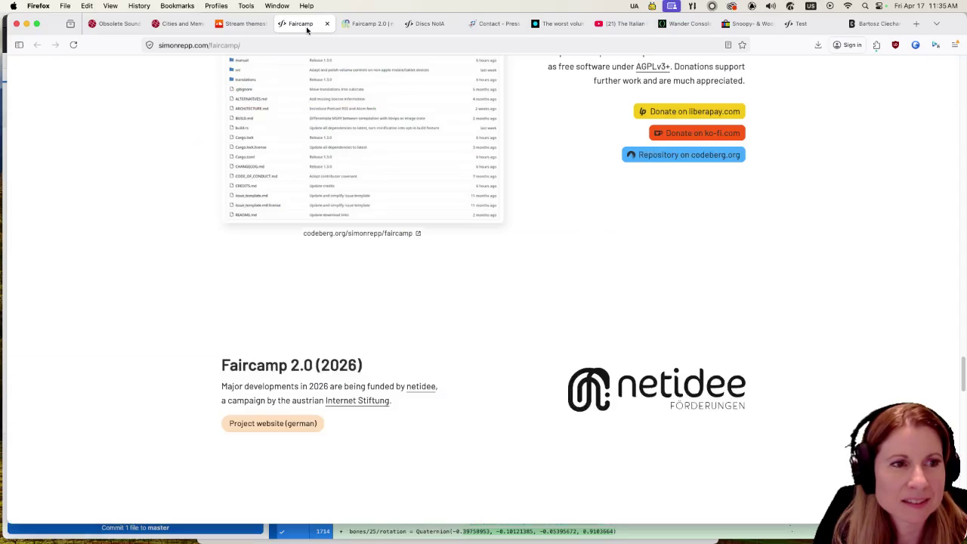
scroll(476, 185, up, 15)
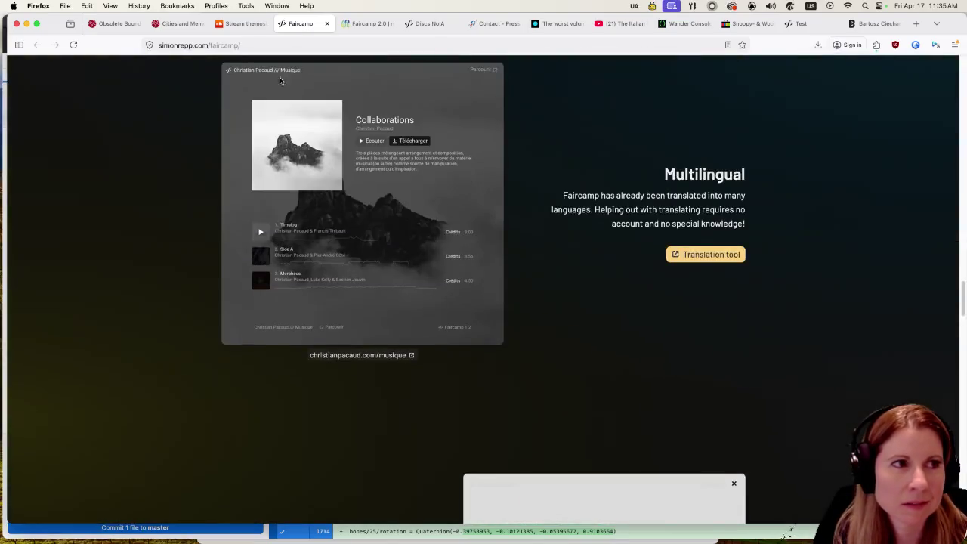
Close the Faircamp 2.0, volume-control article and YouTube video tabs.
click(370, 25)
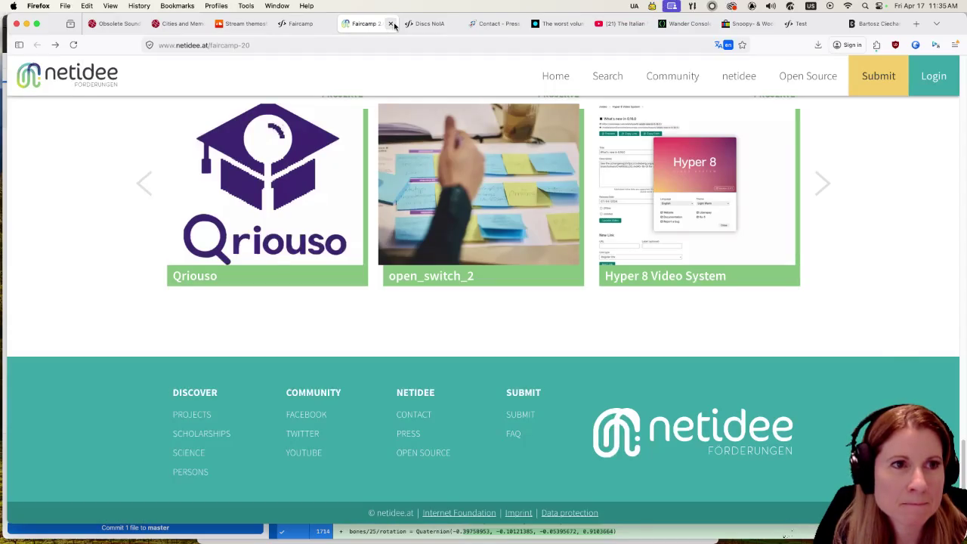
click(391, 25)
click(431, 25)
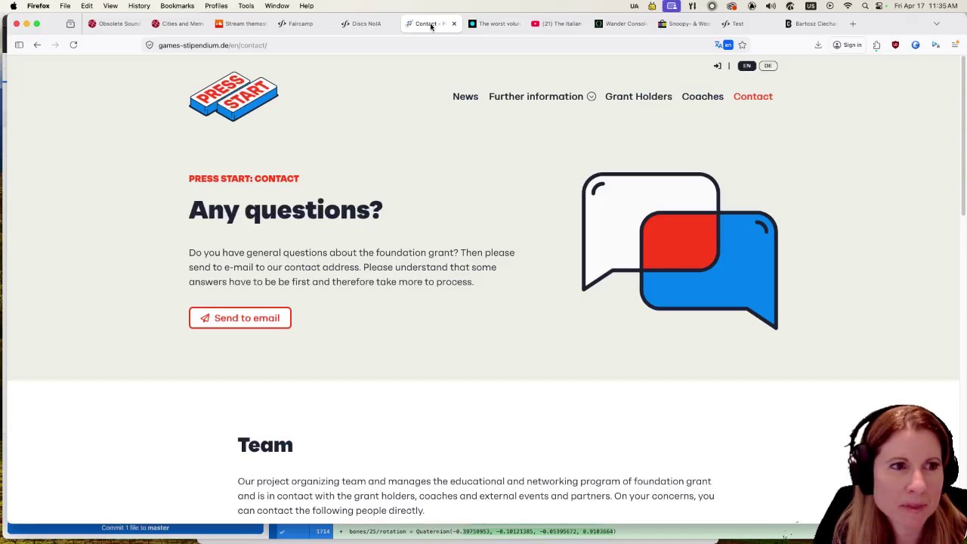
click(492, 24)
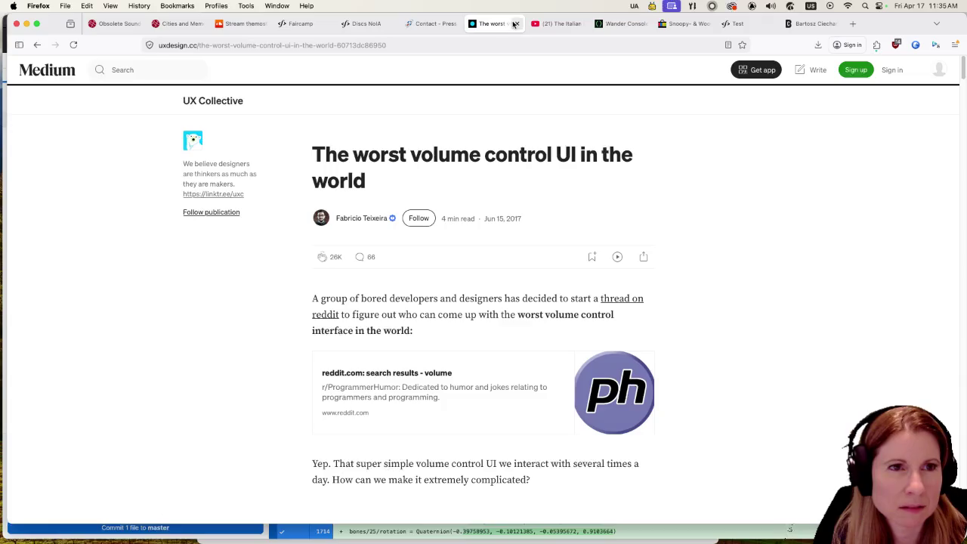
click(517, 23)
click(517, 24)
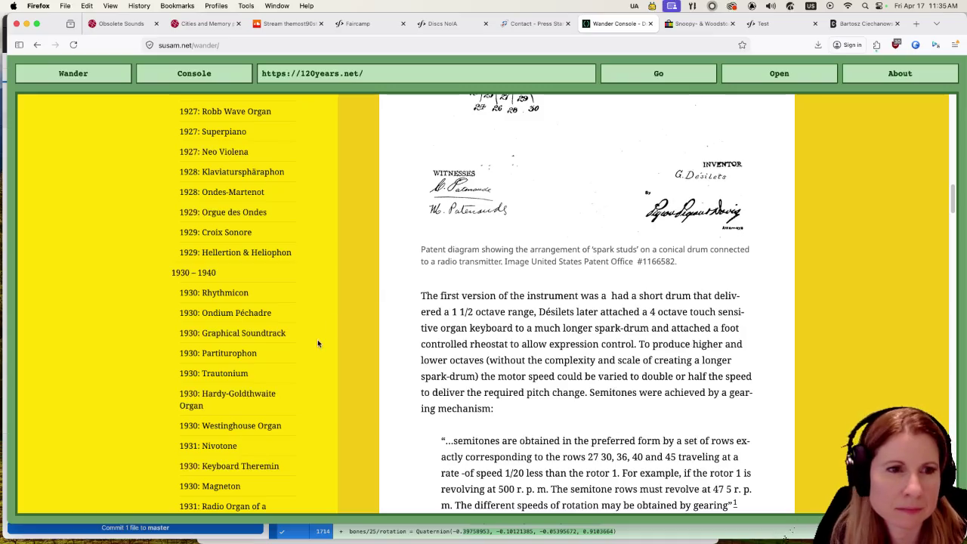
Scroll through 120years.net, then wander on to kalzumeus.com.
scroll(311, 339, down, 5)
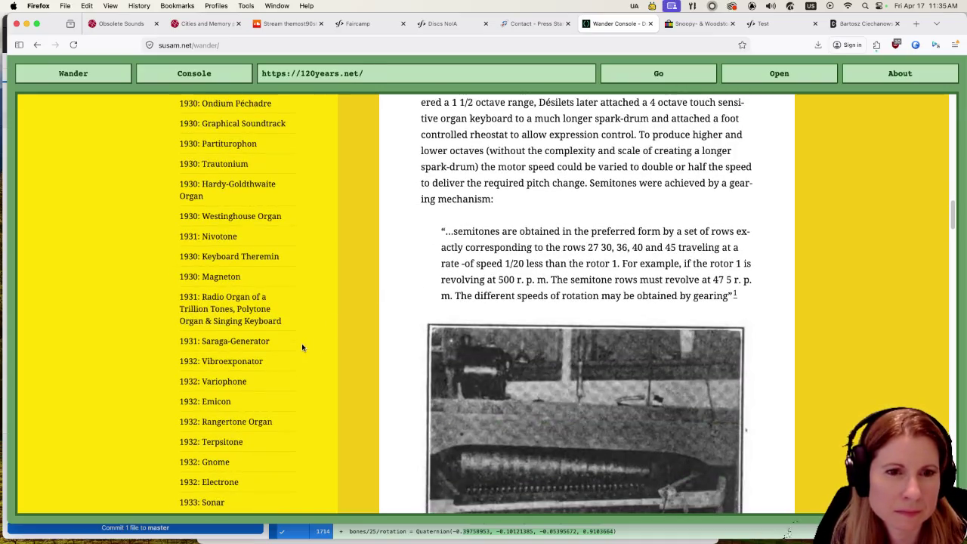
scroll(302, 343, down, 20)
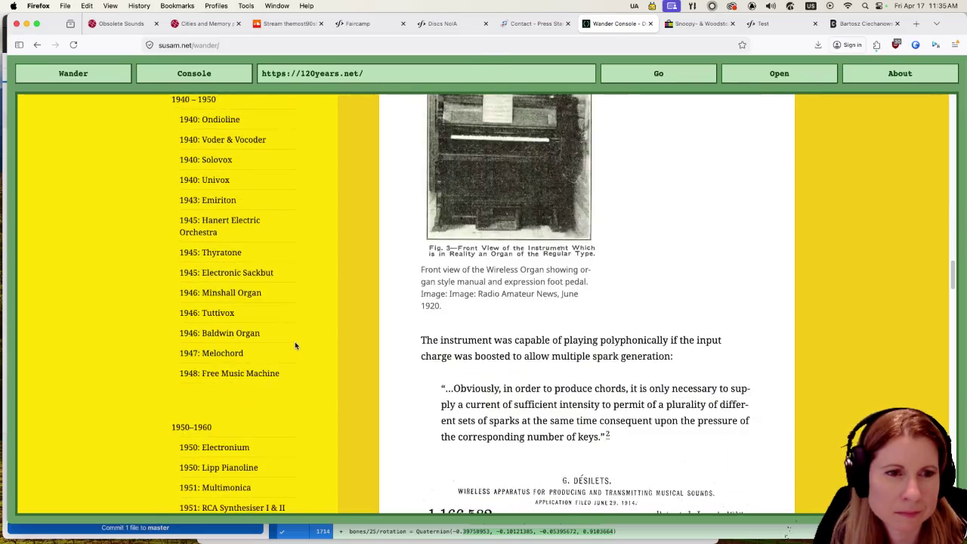
scroll(293, 344, down, 20)
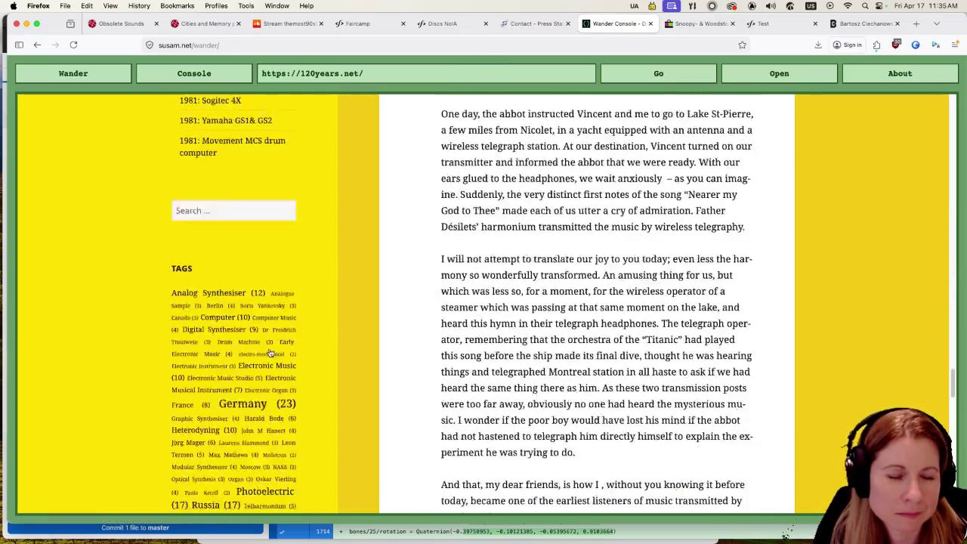
scroll(265, 344, down, 15)
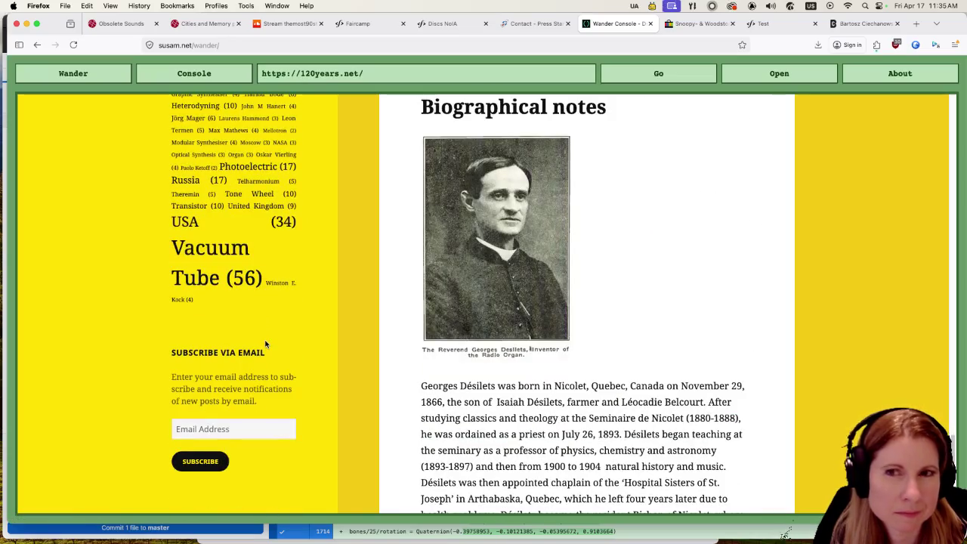
scroll(266, 344, down, 10)
scroll(226, 354, up, 15)
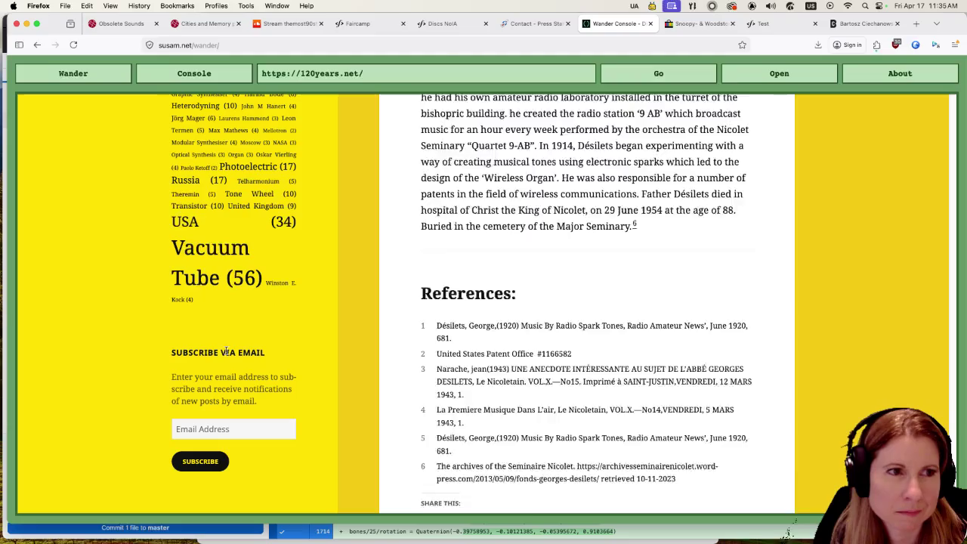
scroll(215, 364, up, 10)
click(73, 73)
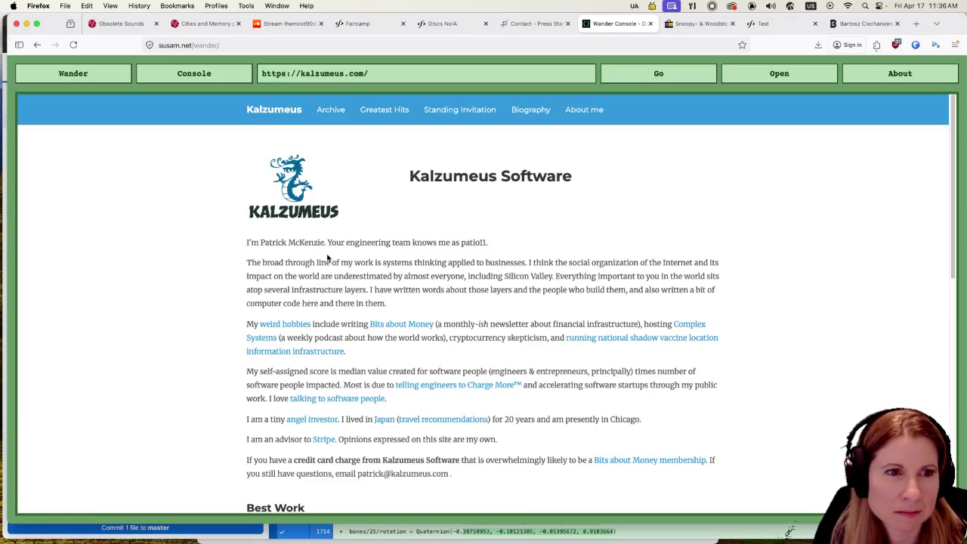
Skim kalzumeus.com and dahlstrand.net, wandering on to the Eclectic Library site.
scroll(110, 228, down, 4)
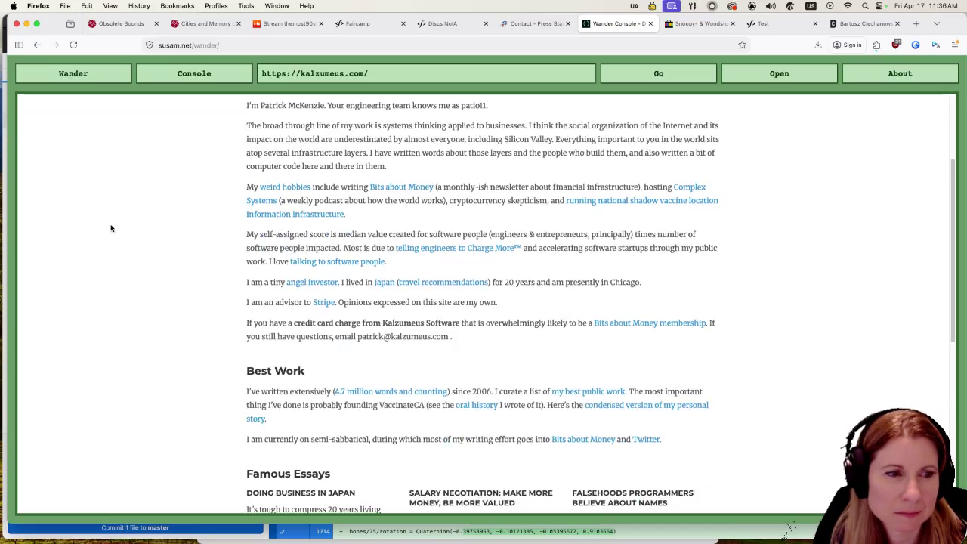
scroll(110, 228, down, 6)
scroll(112, 229, down, 4)
scroll(121, 219, up, 14)
click(84, 75)
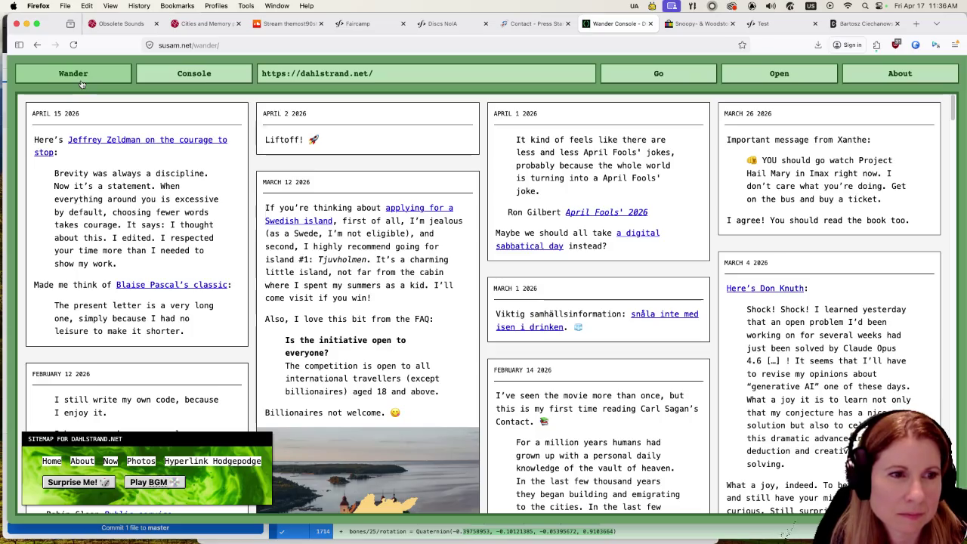
scroll(191, 225, down, 5)
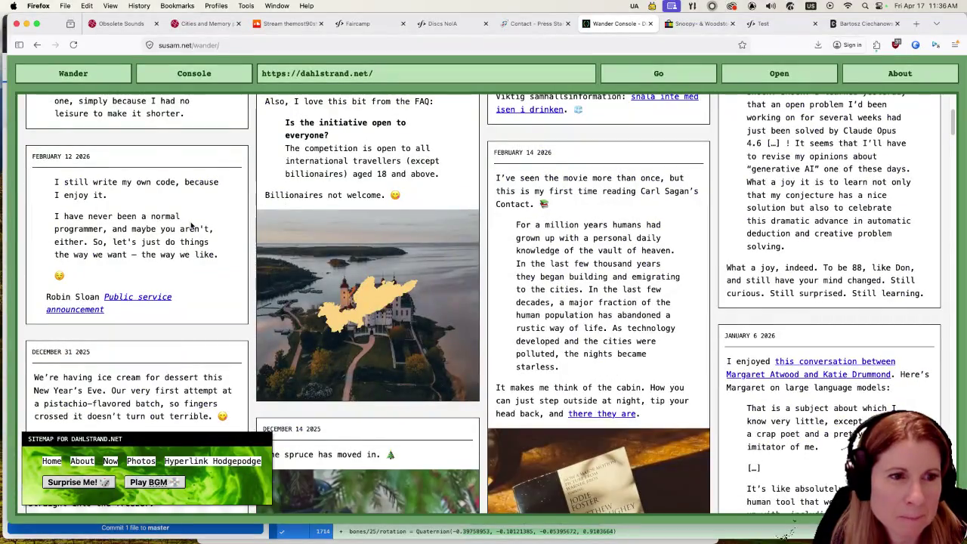
scroll(191, 225, up, 5)
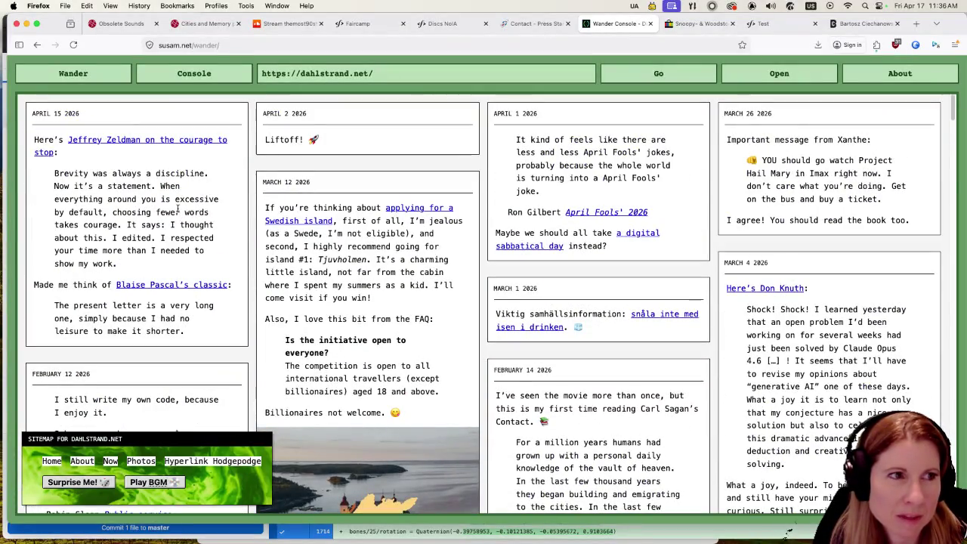
click(76, 77)
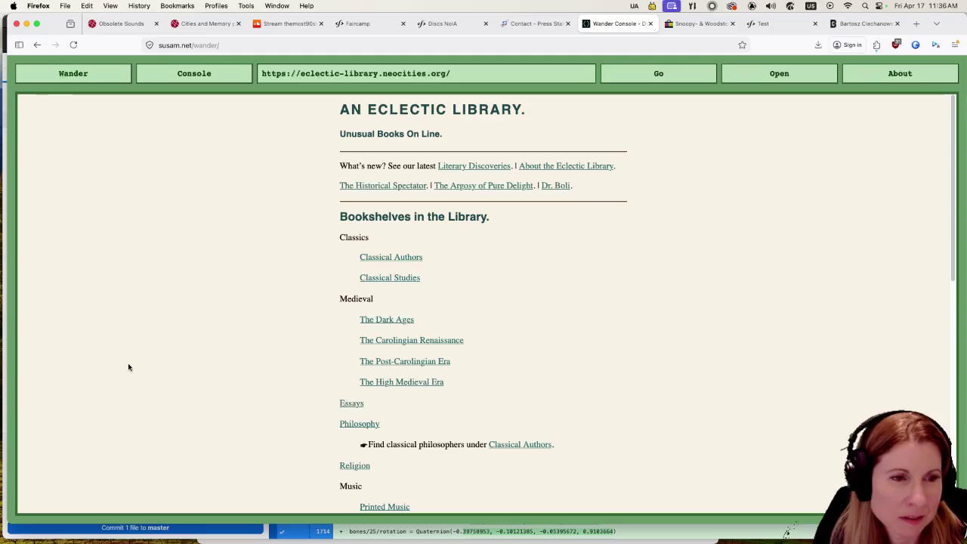
Browse the Eclectic Library's High Medieval Era shelf to its Arthurian History and Romance page.
scroll(129, 363, down, 3)
click(408, 251)
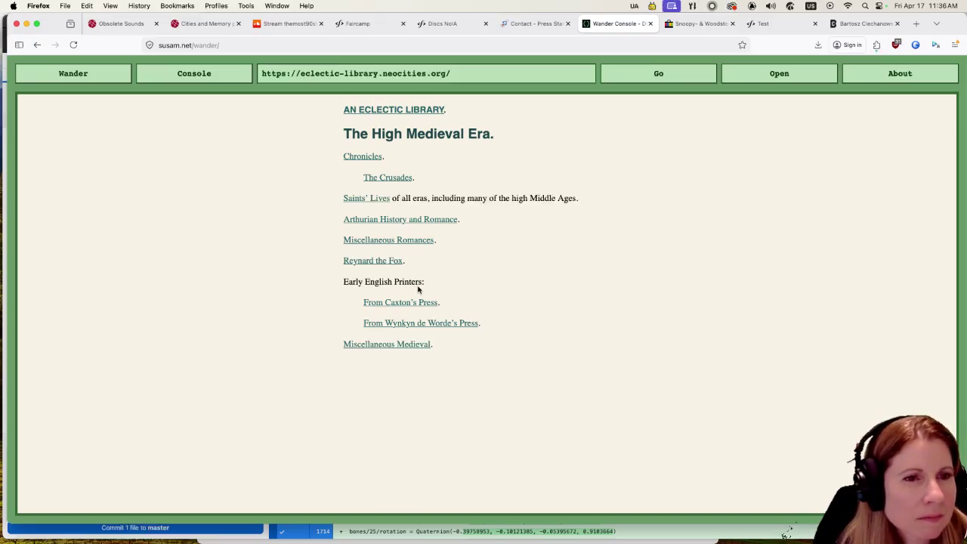
click(407, 221)
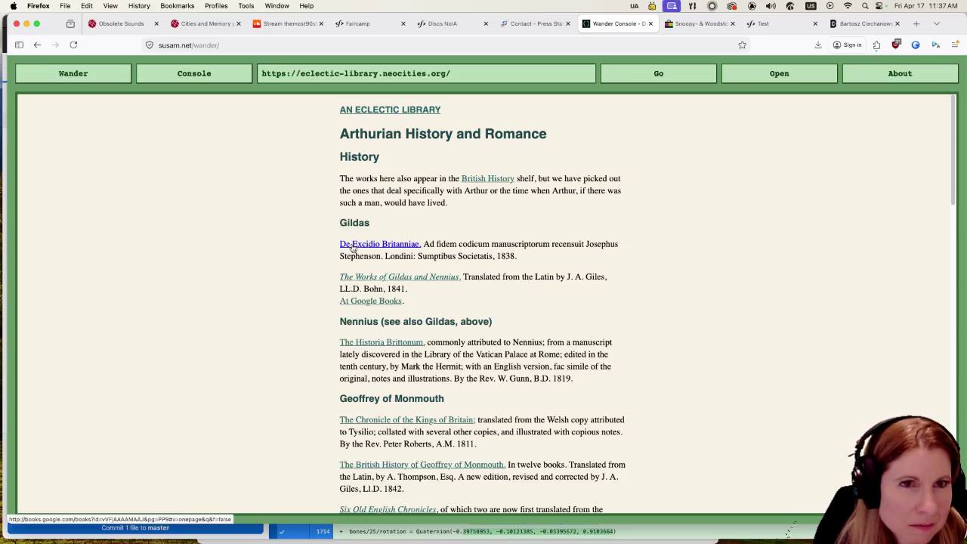
scroll(309, 371, down, 8)
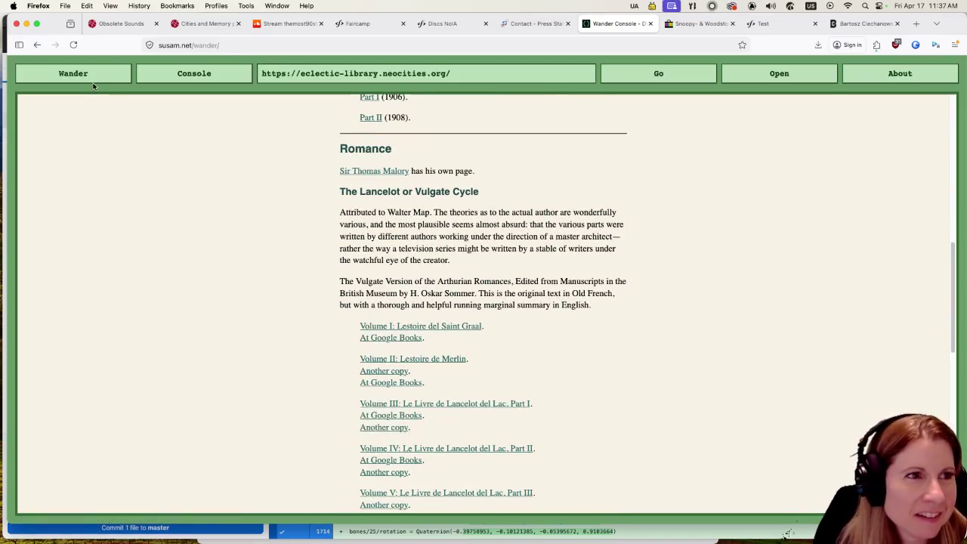
Wander on to ciechanow.ski's interactive Moon article and scroll into it.
click(116, 68)
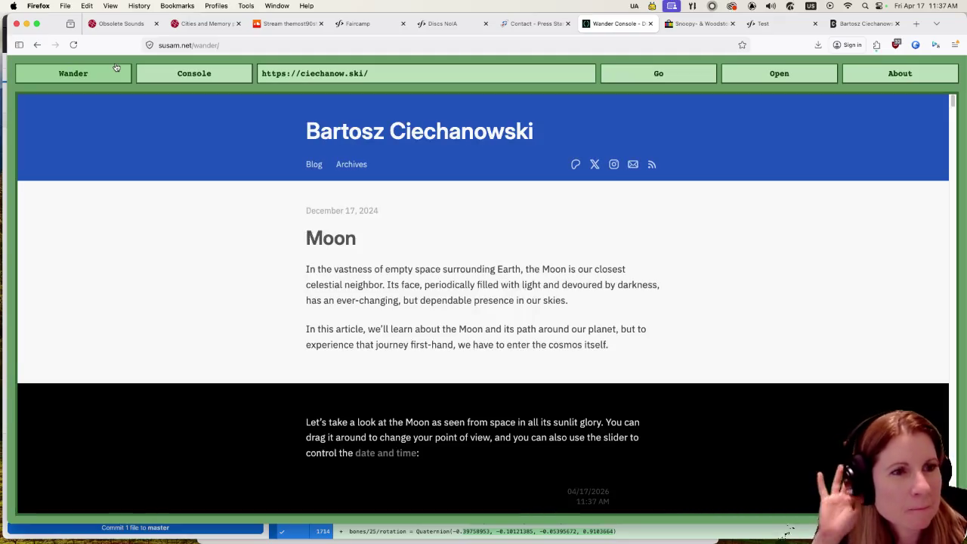
scroll(251, 265, down, 4)
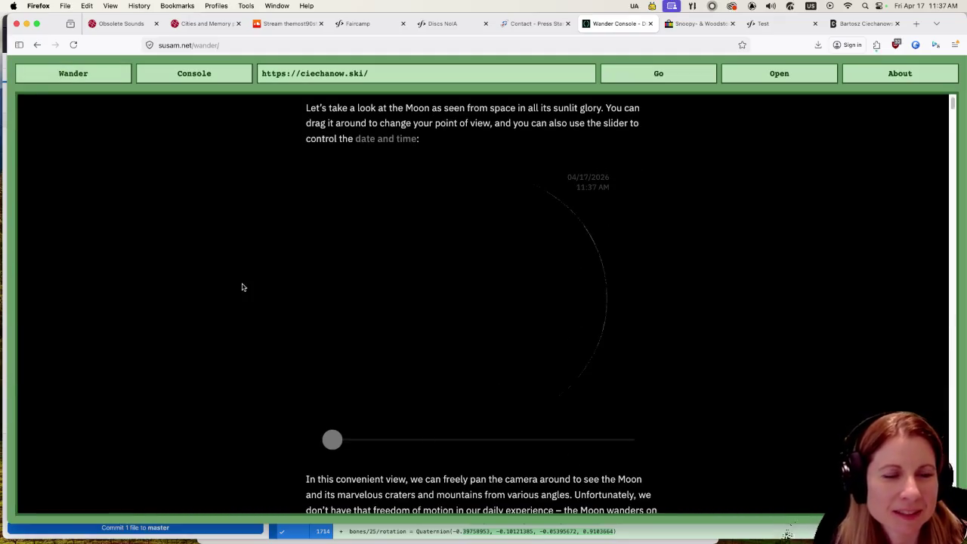
scroll(242, 291, down, 3)
scroll(229, 323, down, 12)
Leave the Moon article for exocomics.com and scroll through the comic.
scroll(211, 332, up, 10)
scroll(213, 324, up, 10)
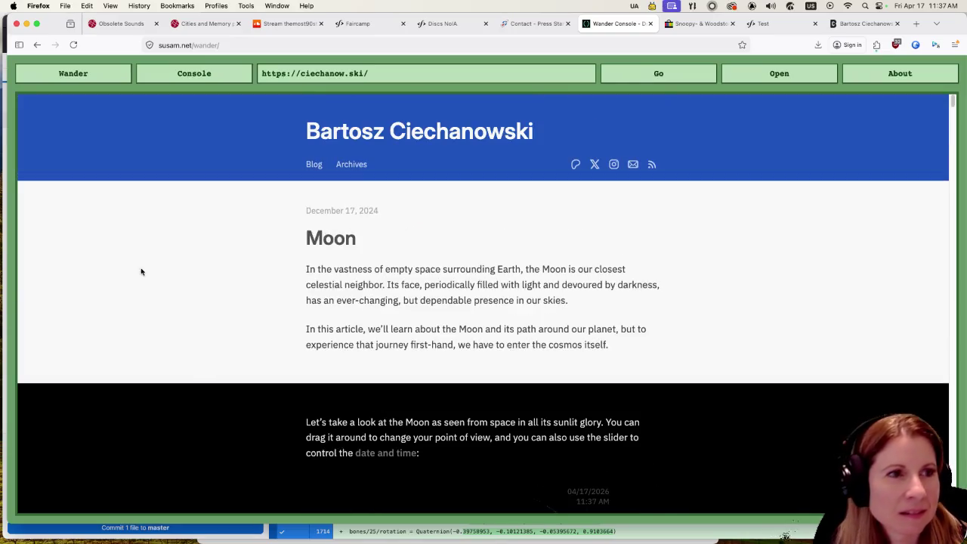
click(92, 80)
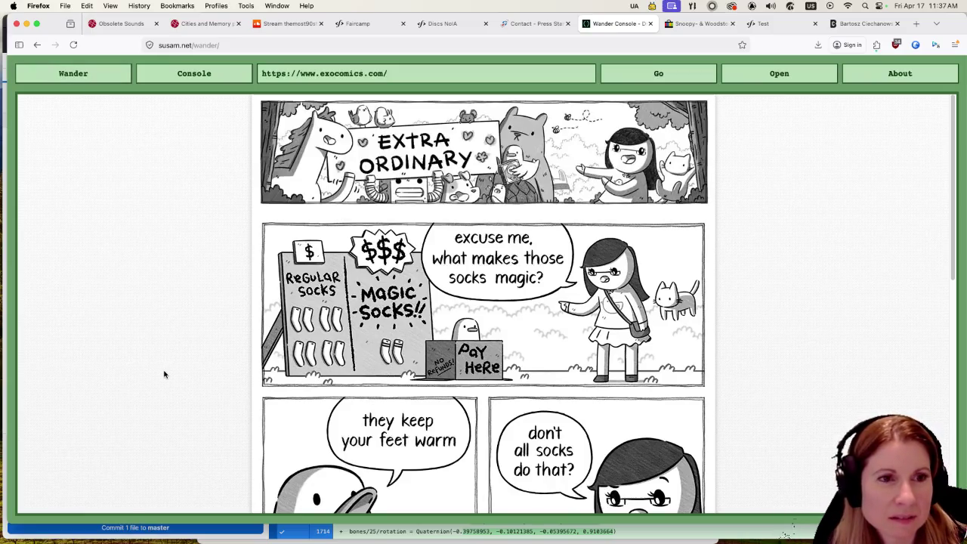
scroll(163, 378, down, 3)
scroll(162, 383, down, 3)
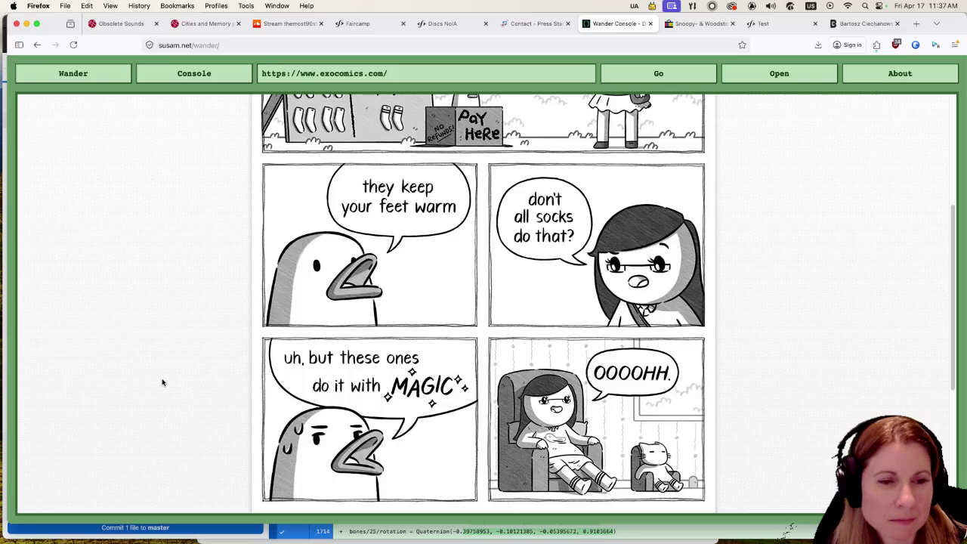
scroll(161, 382, down, 3)
scroll(161, 382, up, 6)
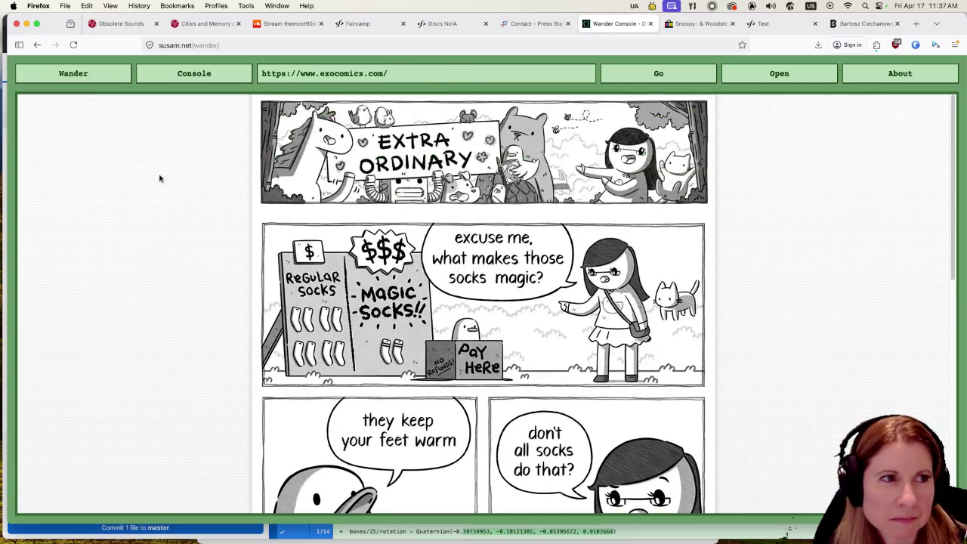
Move on to M.T. Black Games' catalogue, then wander to From the Superhighway.
click(76, 71)
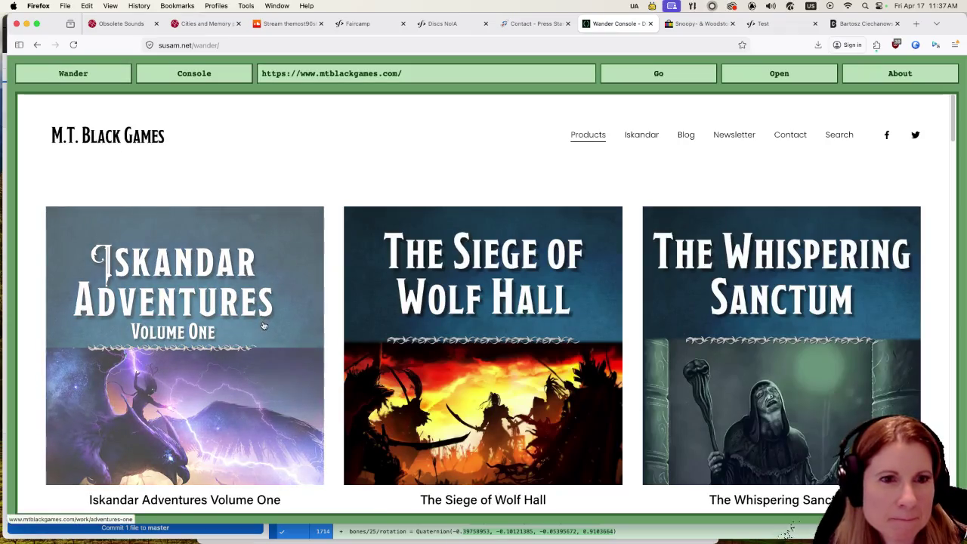
scroll(263, 325, down, 3)
scroll(263, 324, down, 3)
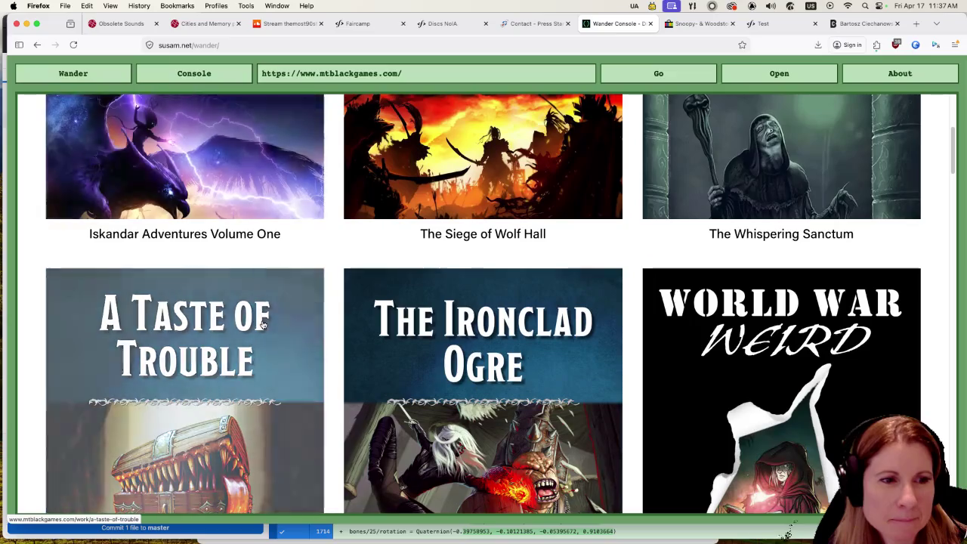
scroll(263, 325, down, 10)
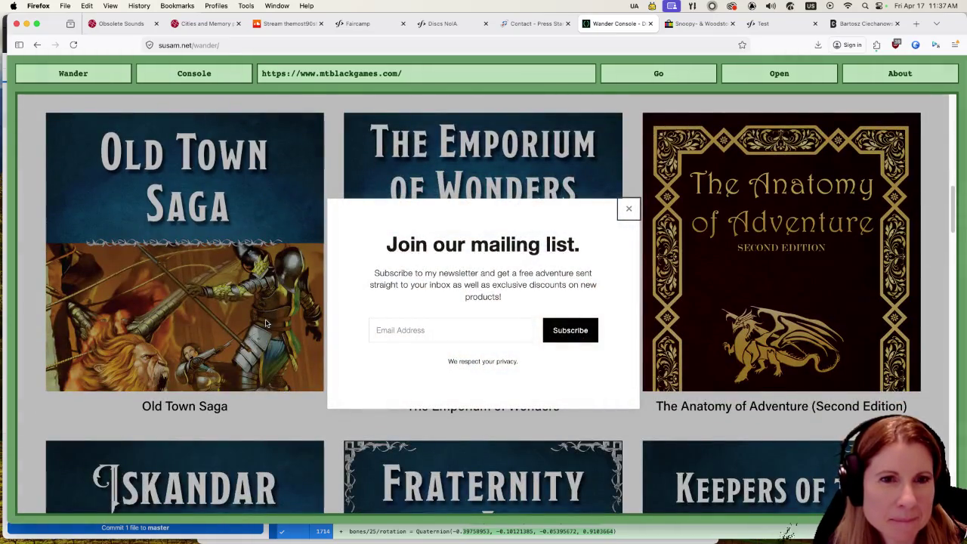
click(102, 77)
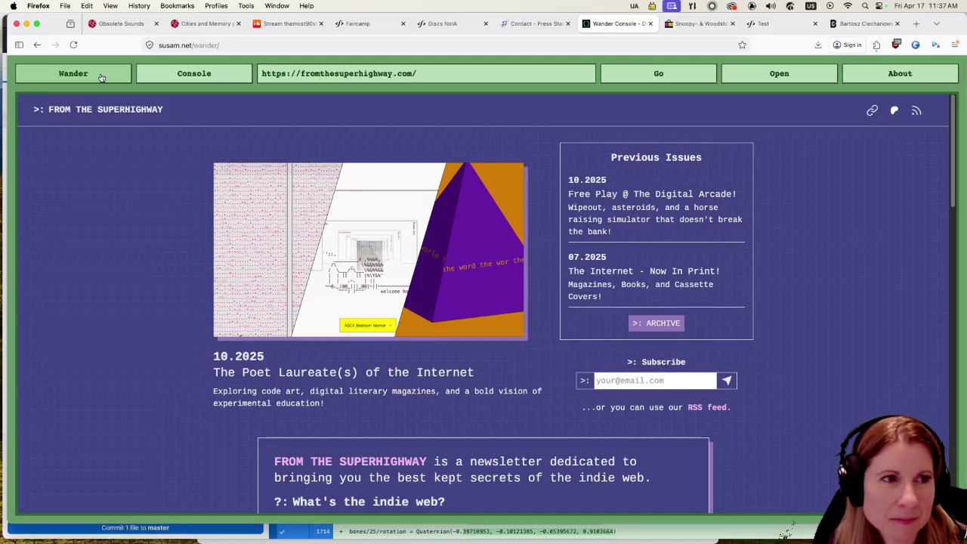
Scroll austinkleon.com to the Don't Call It Art preorder post, then wander to mtlynch.io.
click(101, 78)
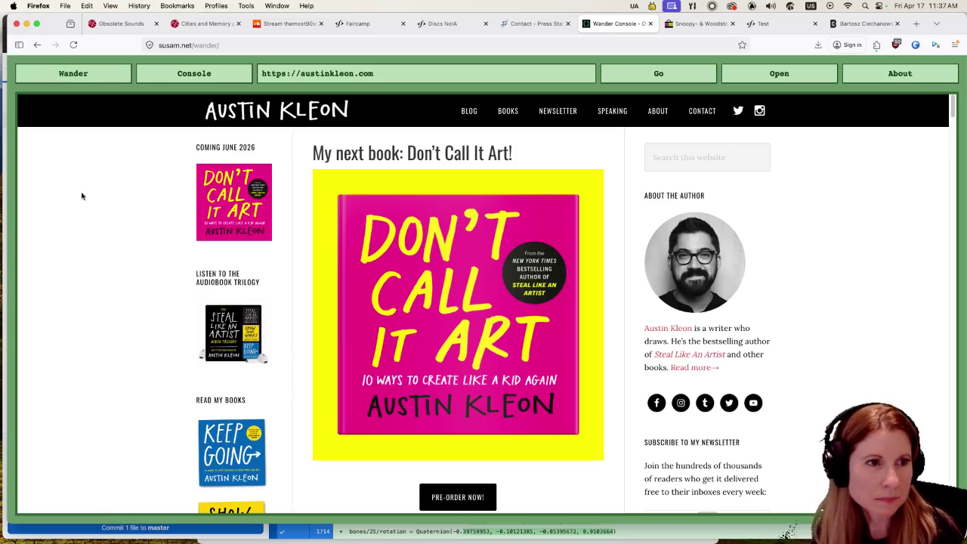
scroll(132, 375, down, 5)
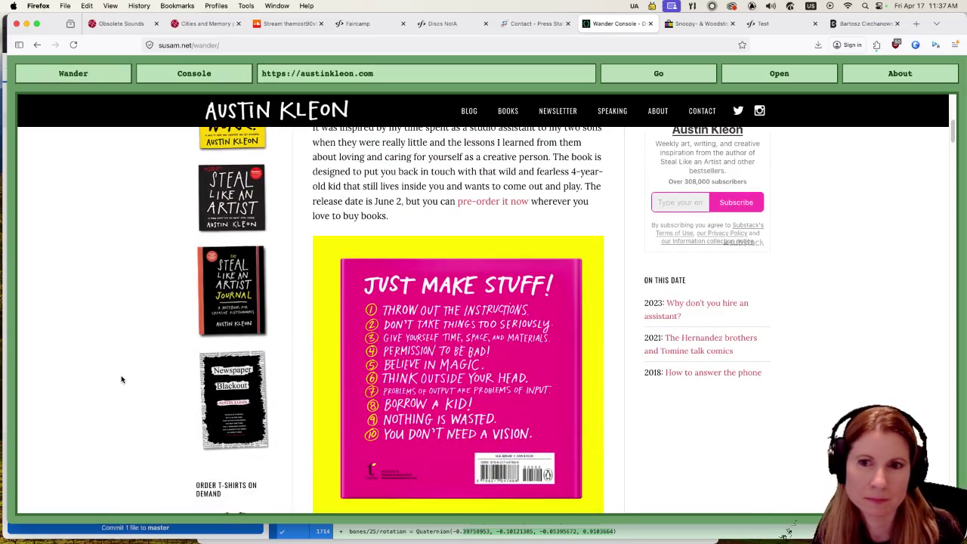
scroll(121, 380, down, 3)
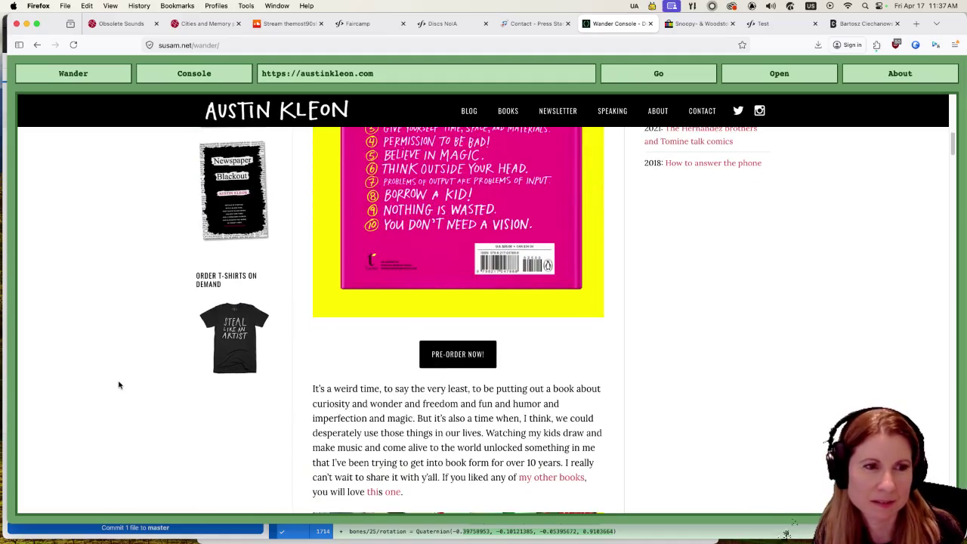
scroll(108, 390, down, 5)
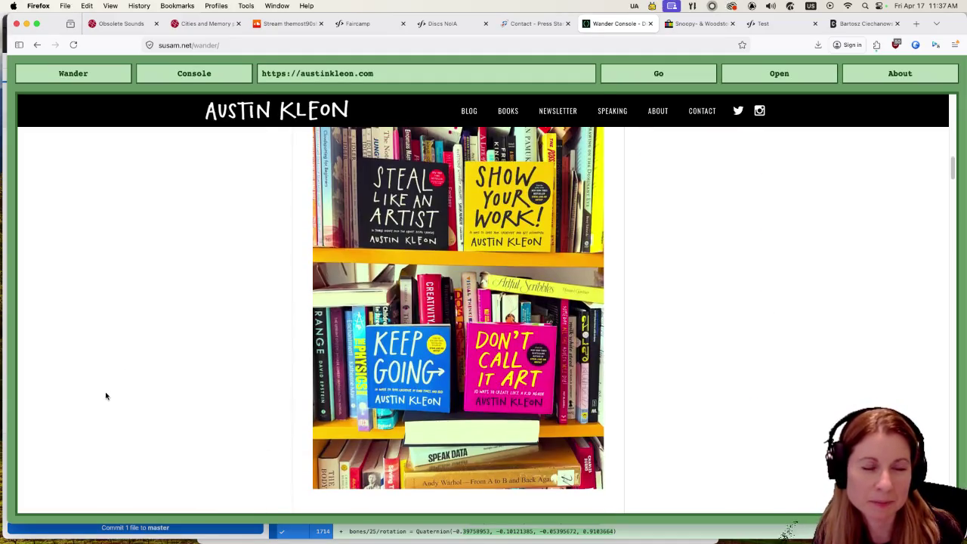
scroll(105, 396, down, 2)
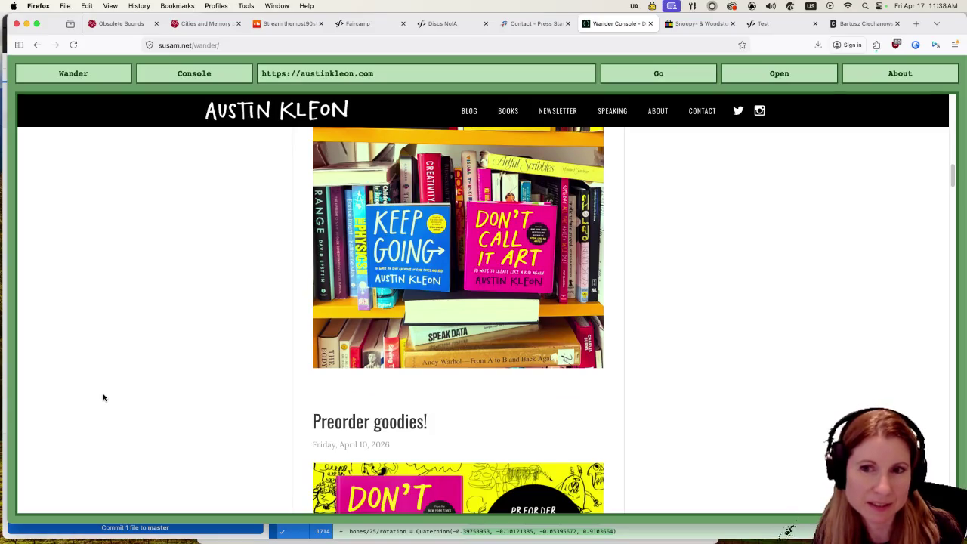
scroll(103, 397, down, 6)
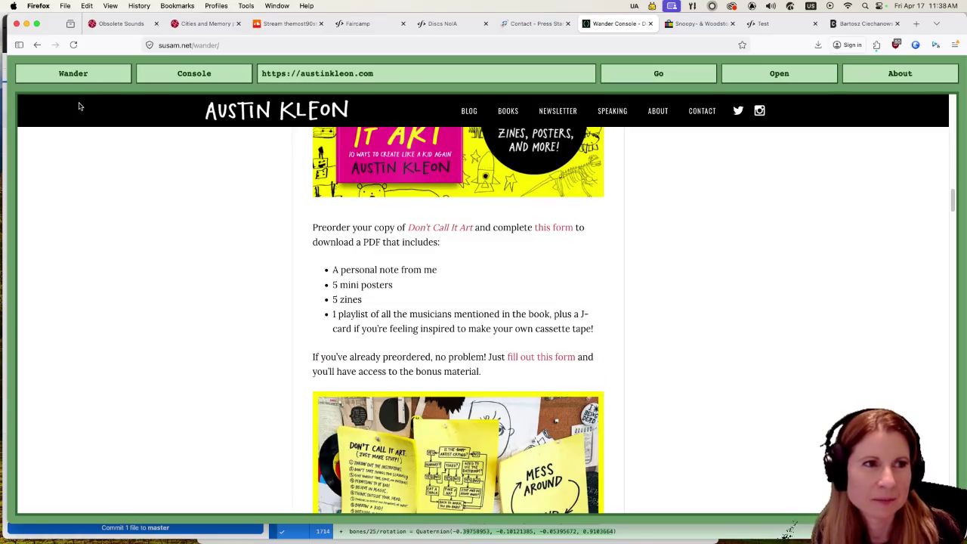
click(84, 81)
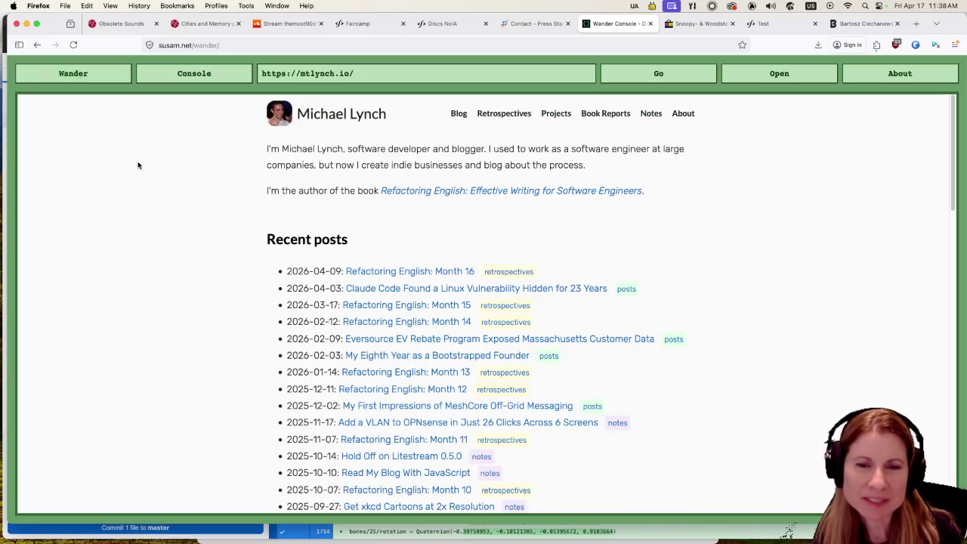
Scroll mtlynch.io's posts, wander to the lmnt.me blog, and open the Burger Digest post.
scroll(189, 341, down, 2)
scroll(193, 340, down, 5)
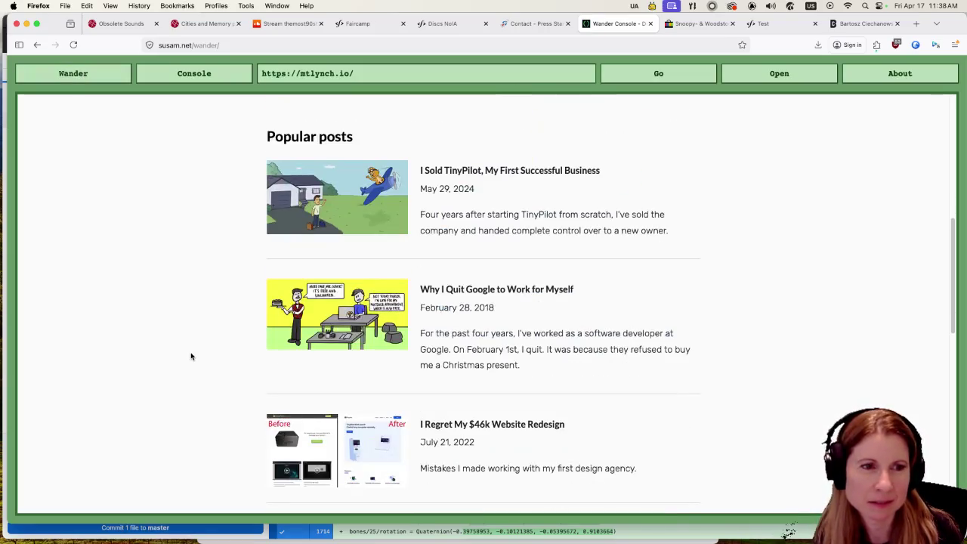
scroll(191, 355, down, 2)
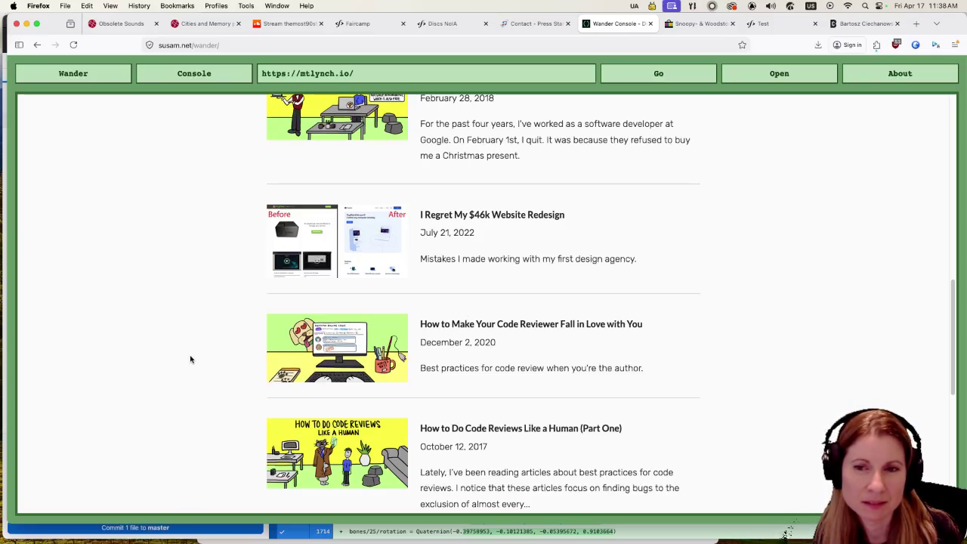
scroll(191, 359, down, 6)
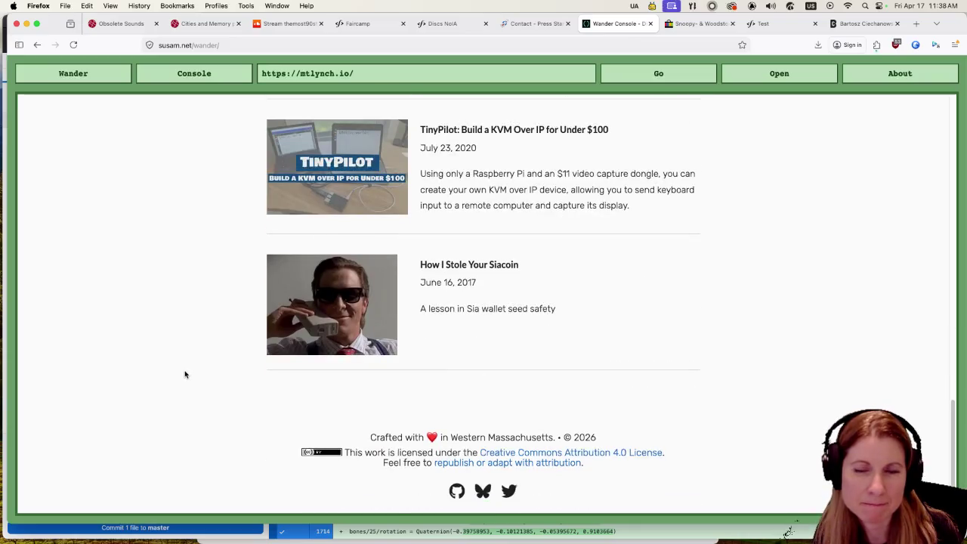
click(95, 79)
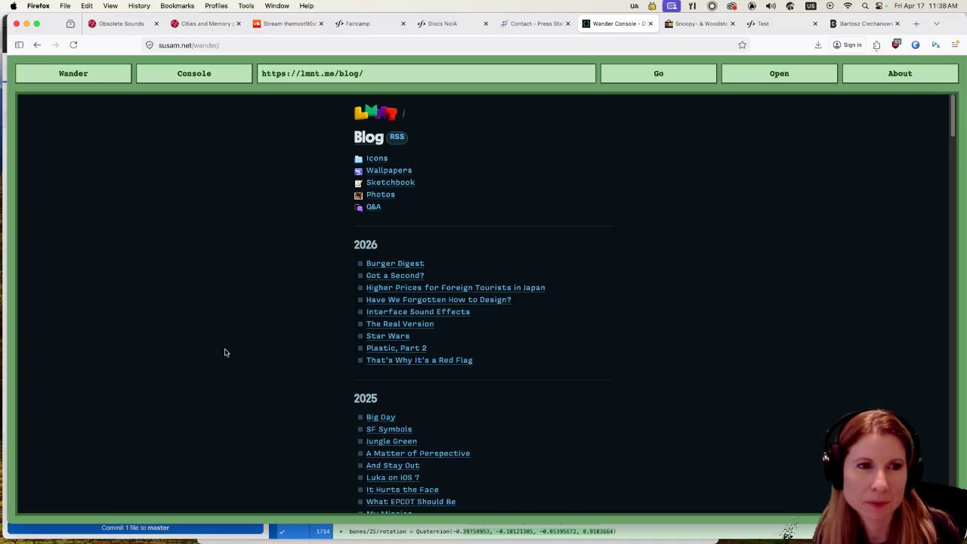
click(404, 264)
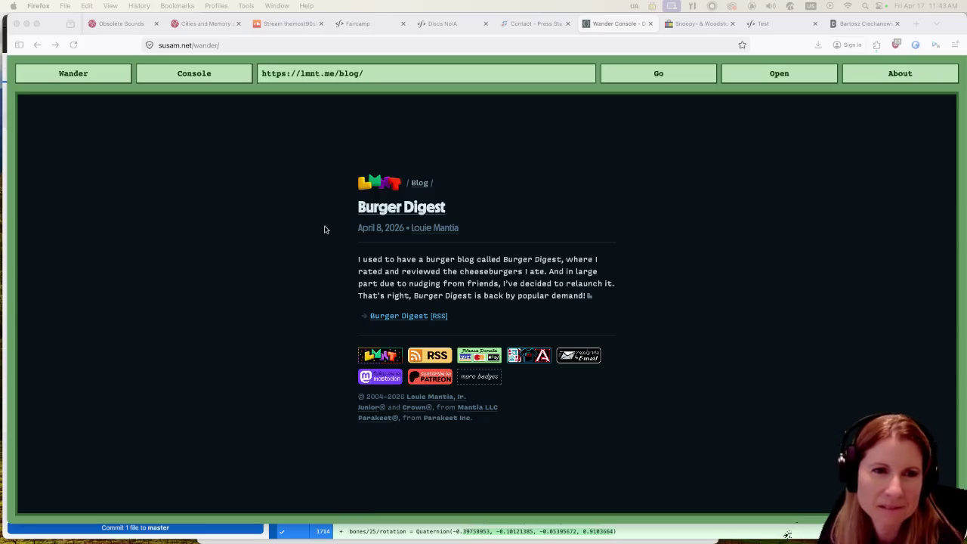
Bring the browser window back into focus on the Burger Digest post.
click(446, 322)
Open the Burger Digest site, scroll its burger list, and open the Gott's Roadside review.
click(417, 316)
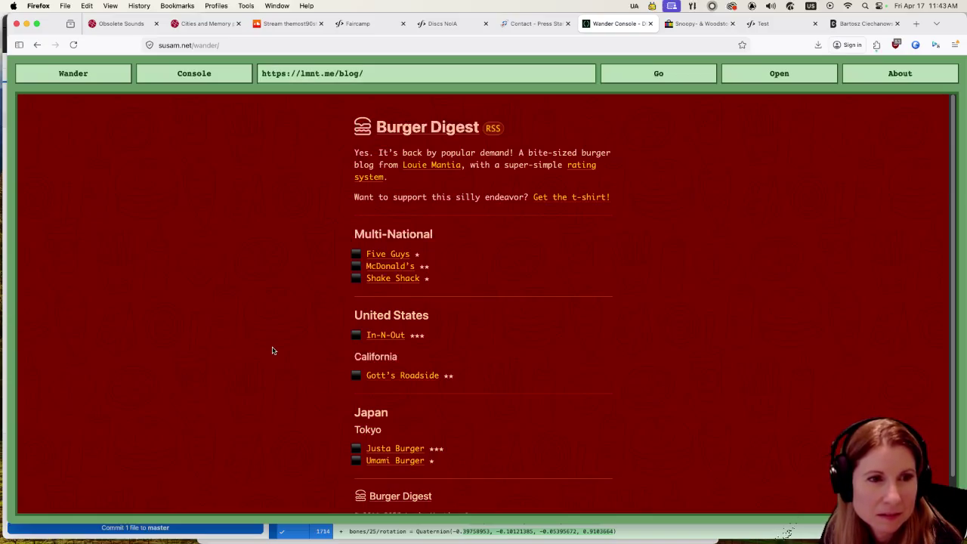
scroll(272, 351, down, 1)
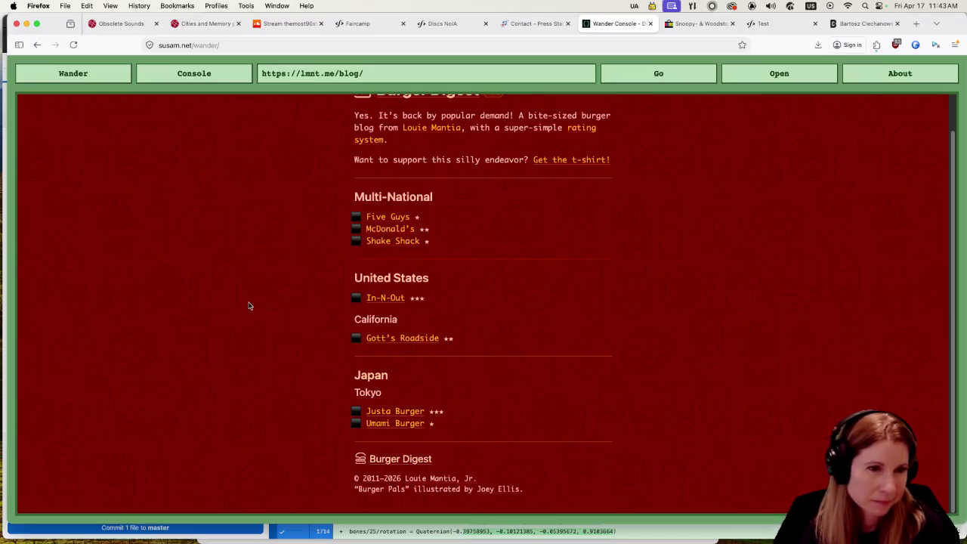
scroll(251, 289, up, 1)
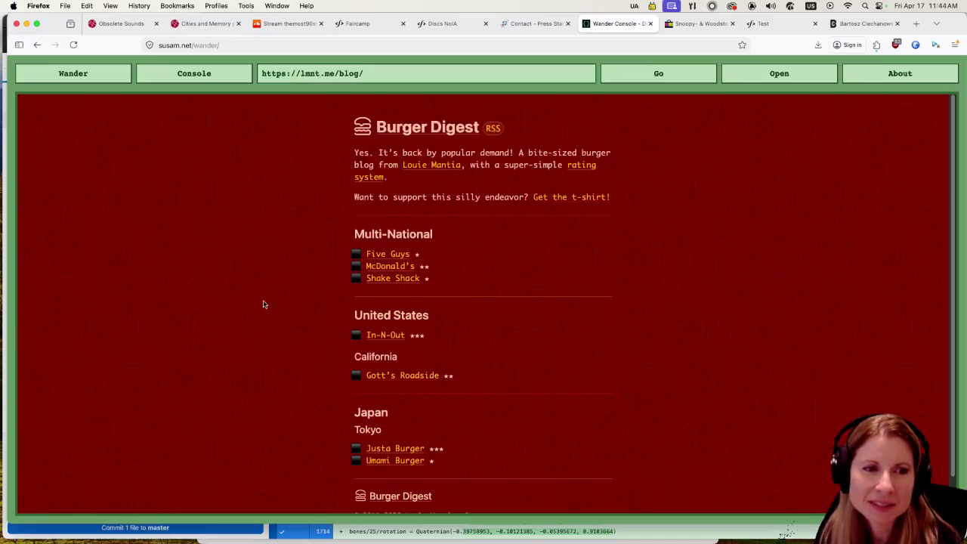
click(378, 375)
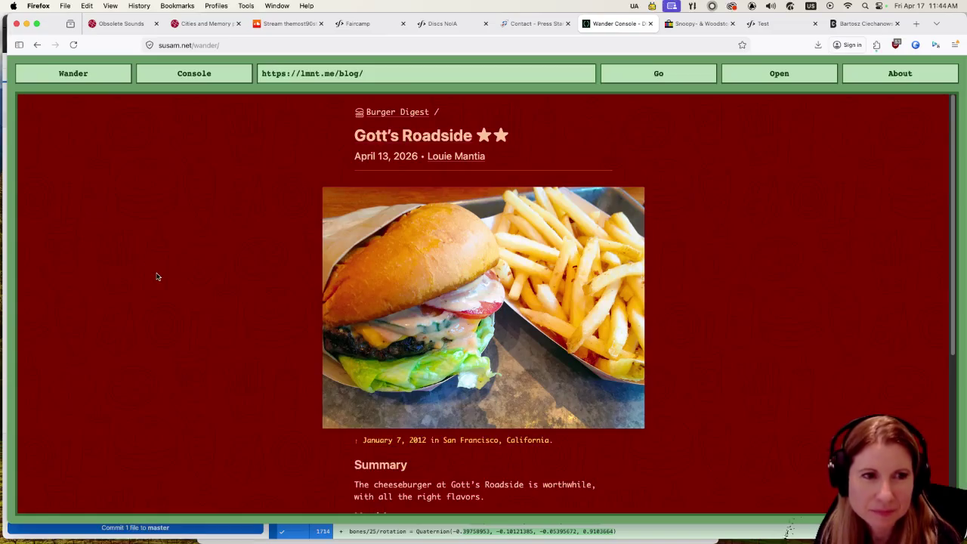
Read the Gott's Roadside review and return to the Burger Digest index.
scroll(158, 281, down, 1)
scroll(158, 279, down, 2)
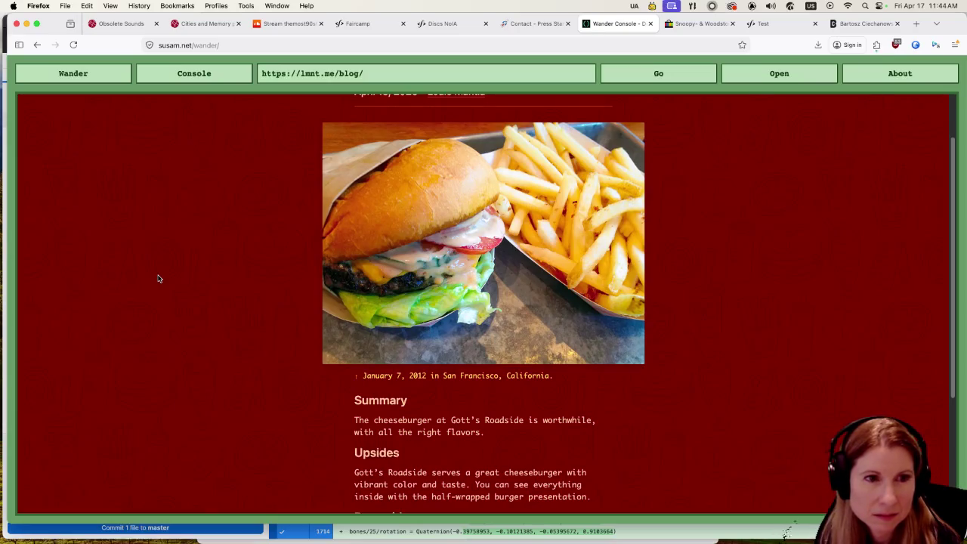
scroll(159, 274, down, 3)
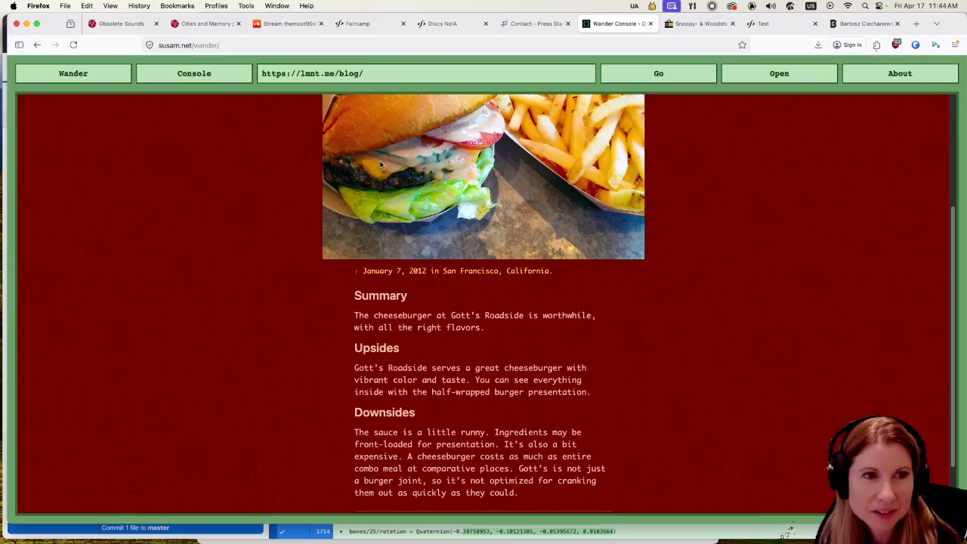
scroll(301, 272, up, 4)
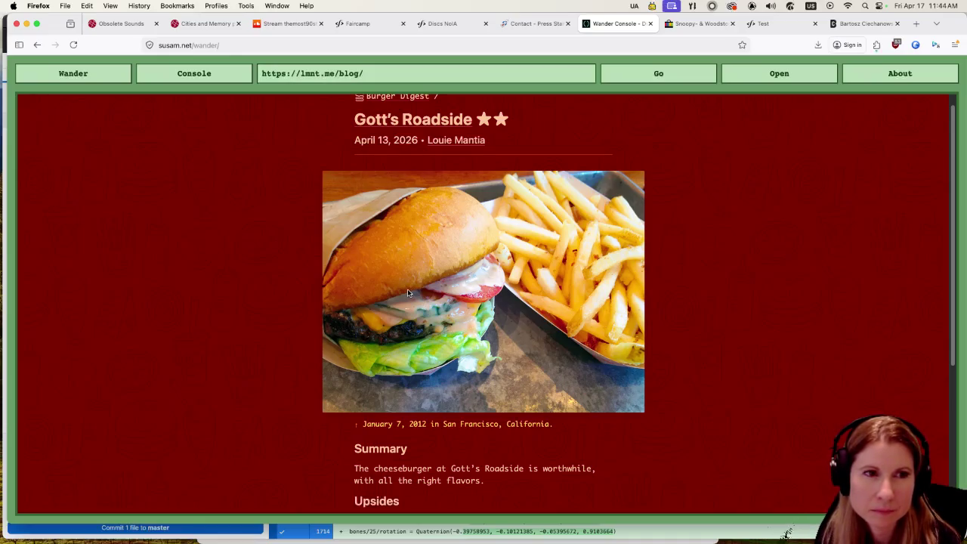
scroll(409, 298, down, 3)
scroll(410, 302, down, 2)
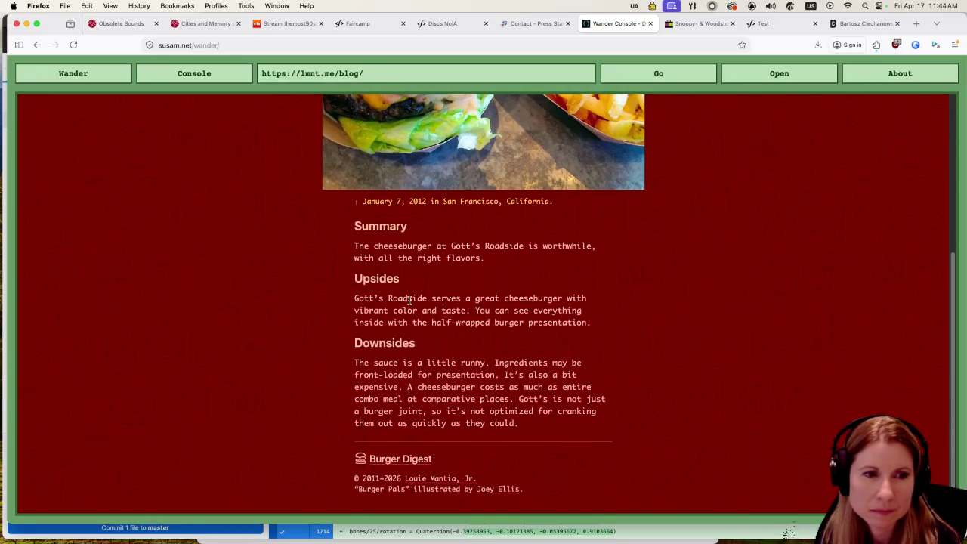
click(37, 45)
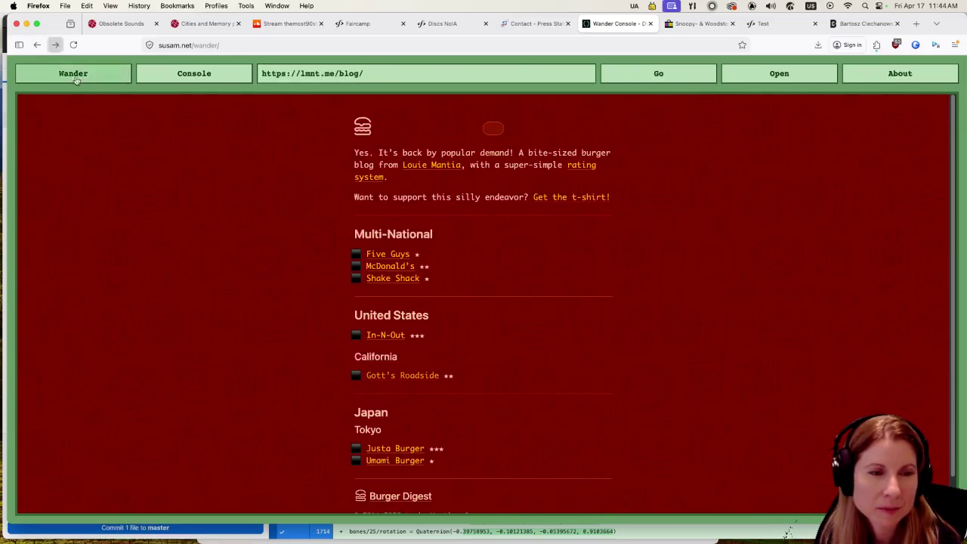
Read the In-N-Out and Five Guys reviews in turn, then open the Justa Burger review.
click(382, 336)
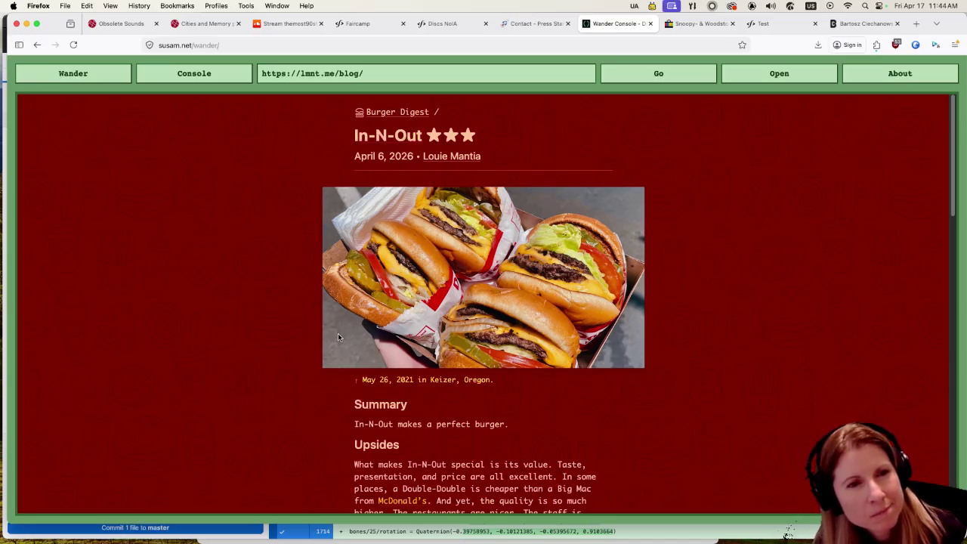
click(37, 44)
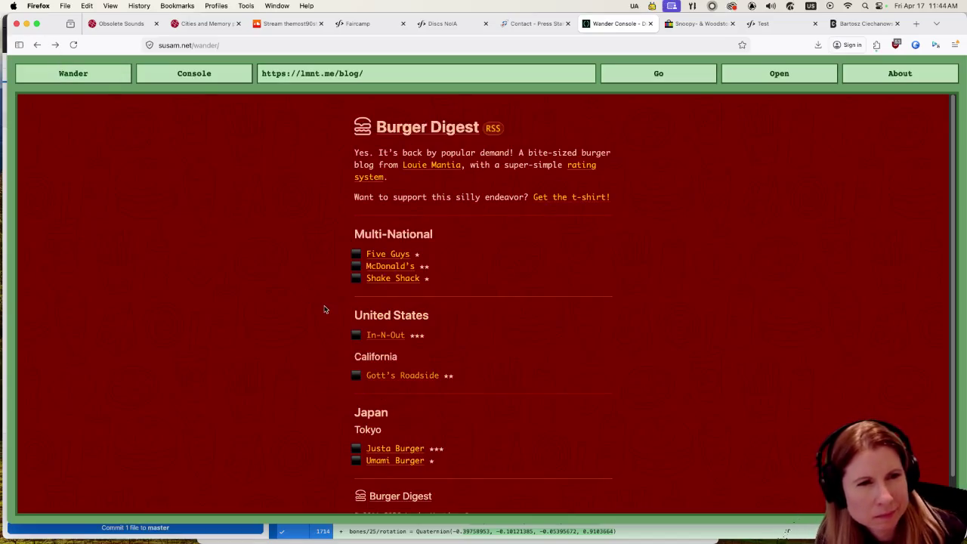
click(371, 254)
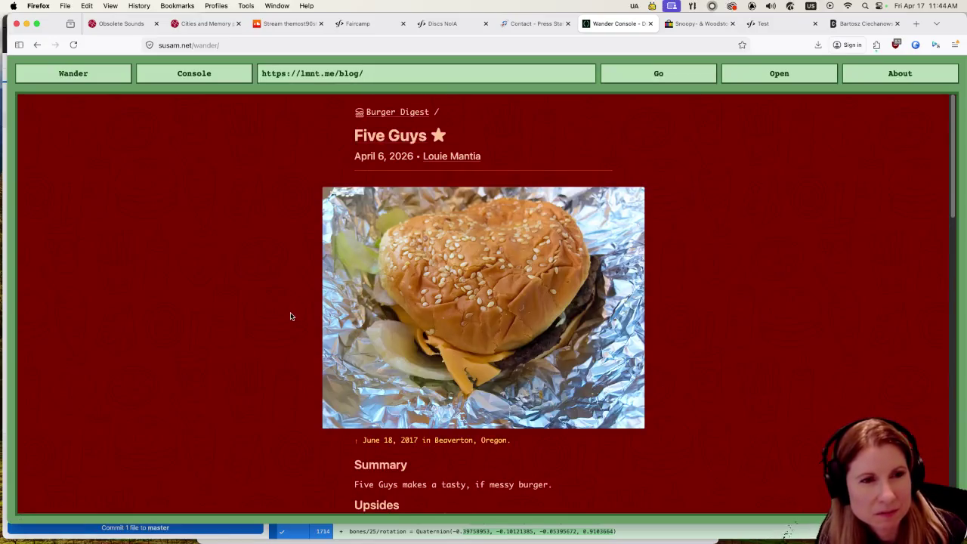
scroll(292, 315, down, 2)
scroll(291, 315, down, 2)
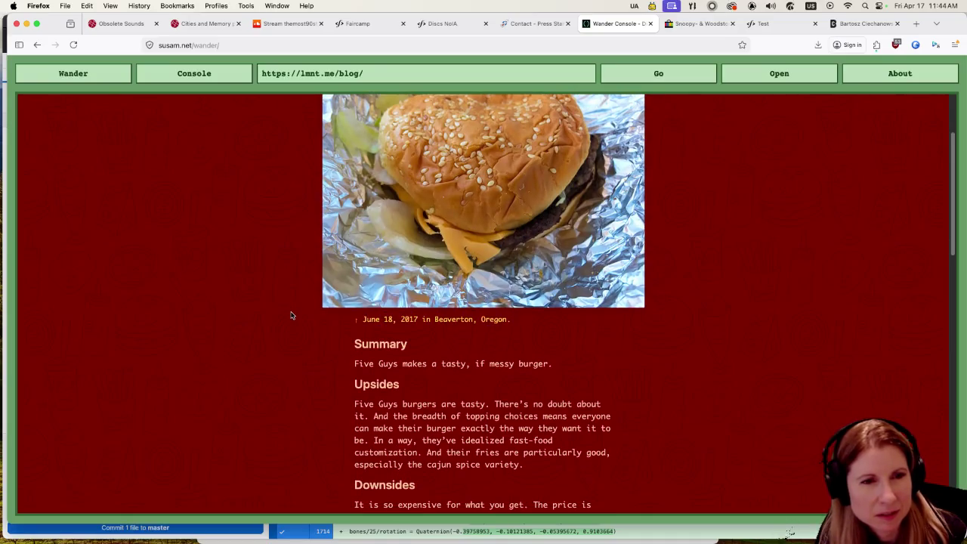
scroll(292, 314, down, 2)
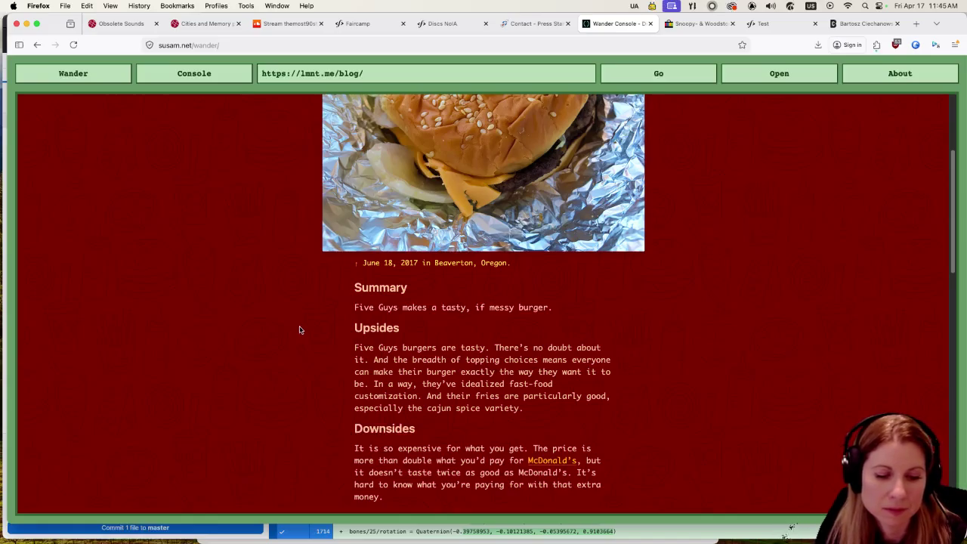
click(37, 45)
scroll(280, 394, down, 1)
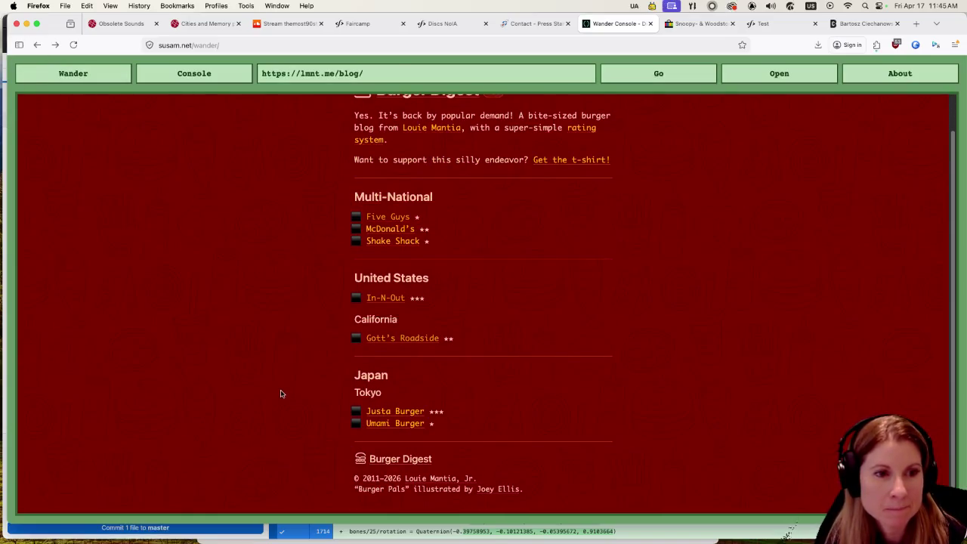
click(386, 412)
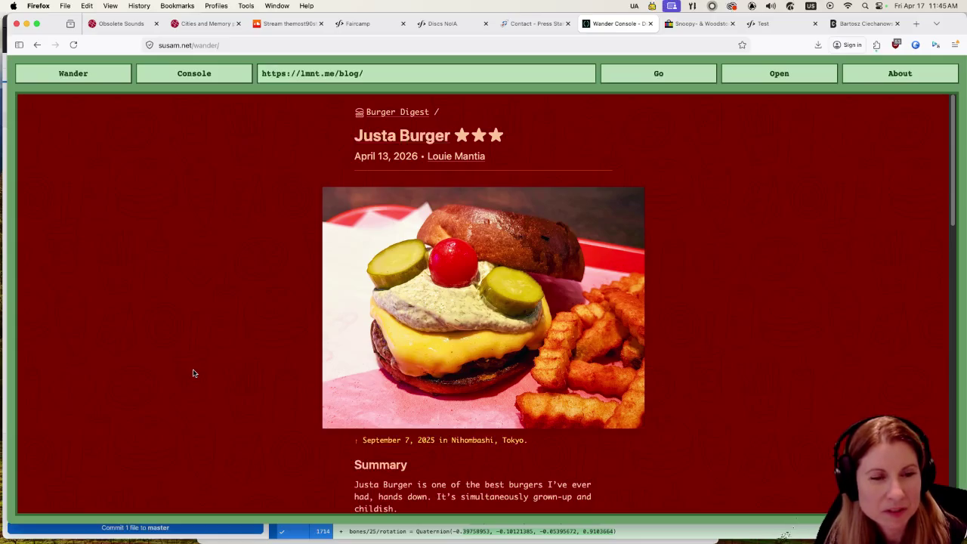
Leave Justa Burger, read the one-star Umami Burger review from Kinshicho, Tokyo, and return.
scroll(193, 373, down, 3)
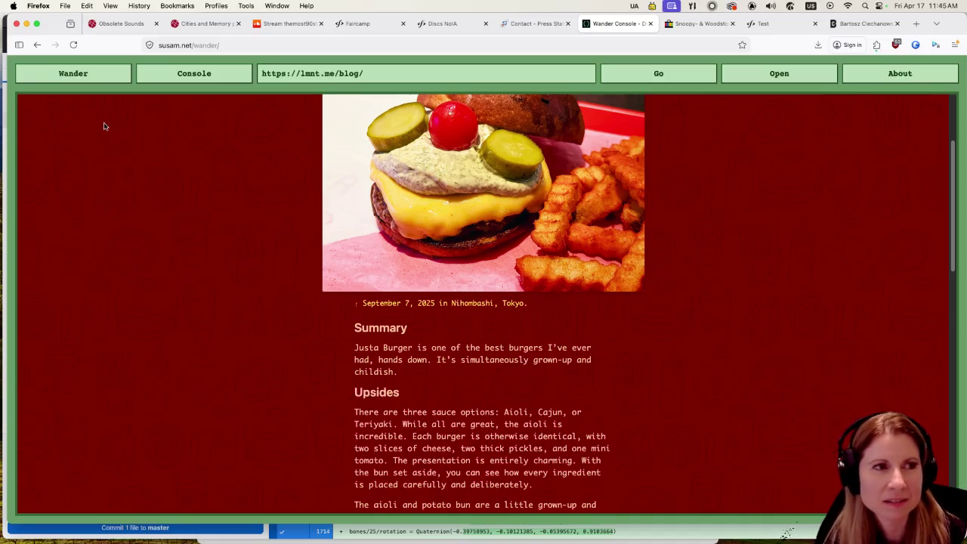
click(37, 44)
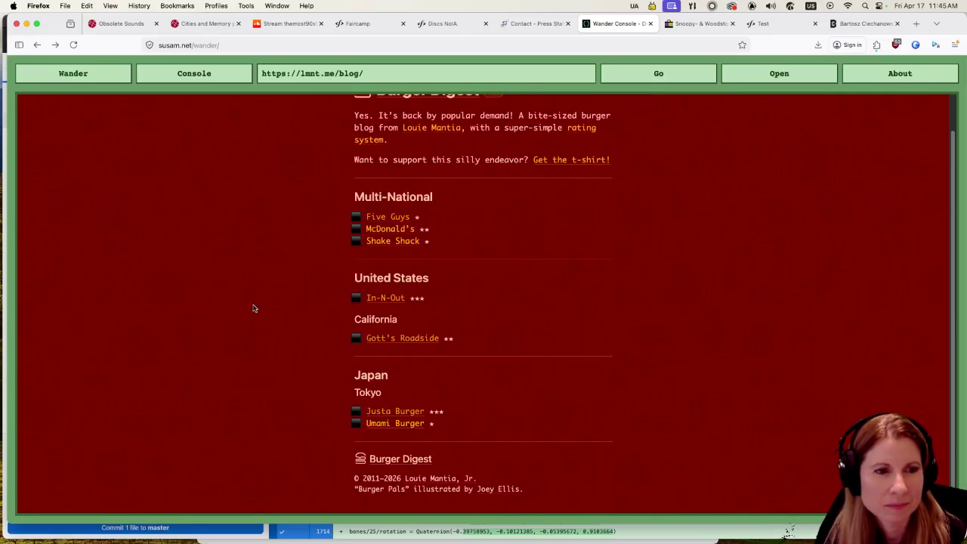
click(387, 424)
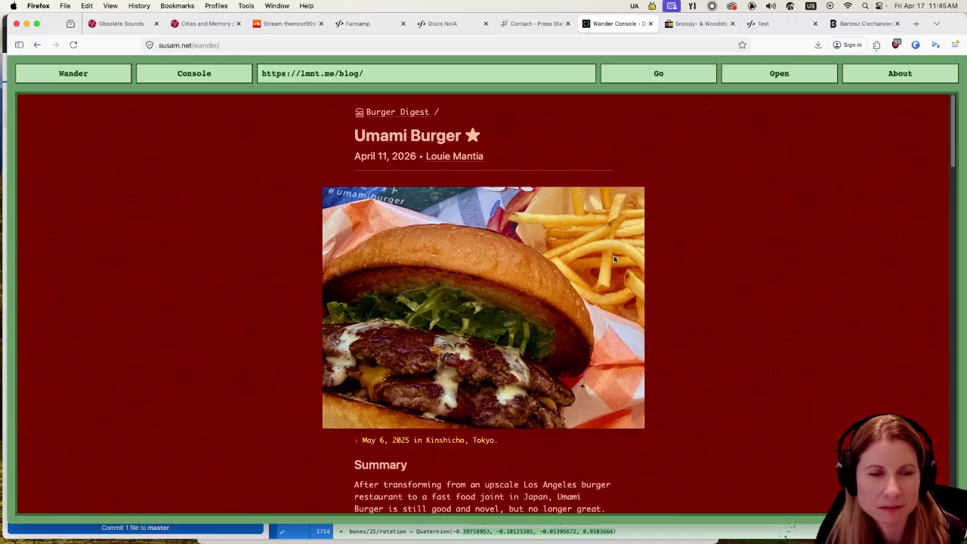
scroll(611, 324, down, 3)
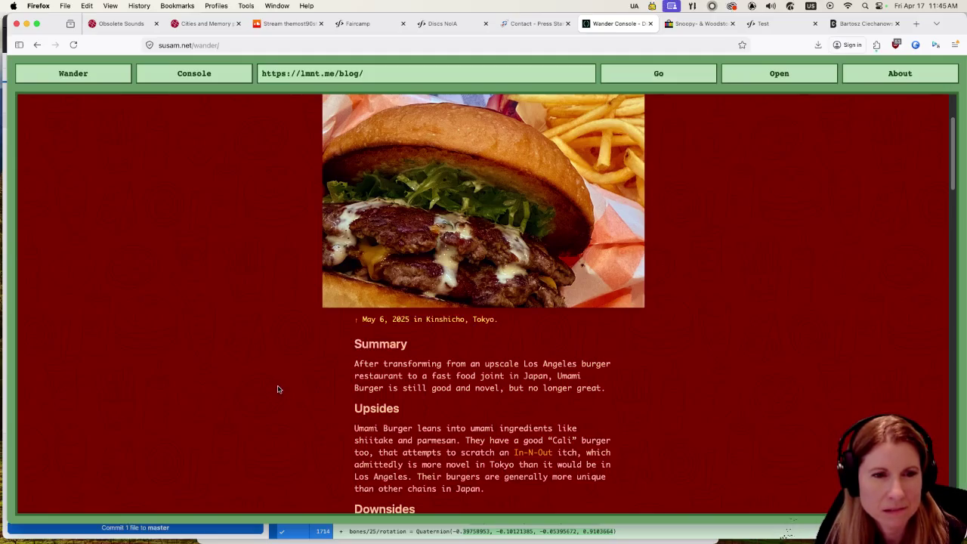
scroll(277, 387, down, 3)
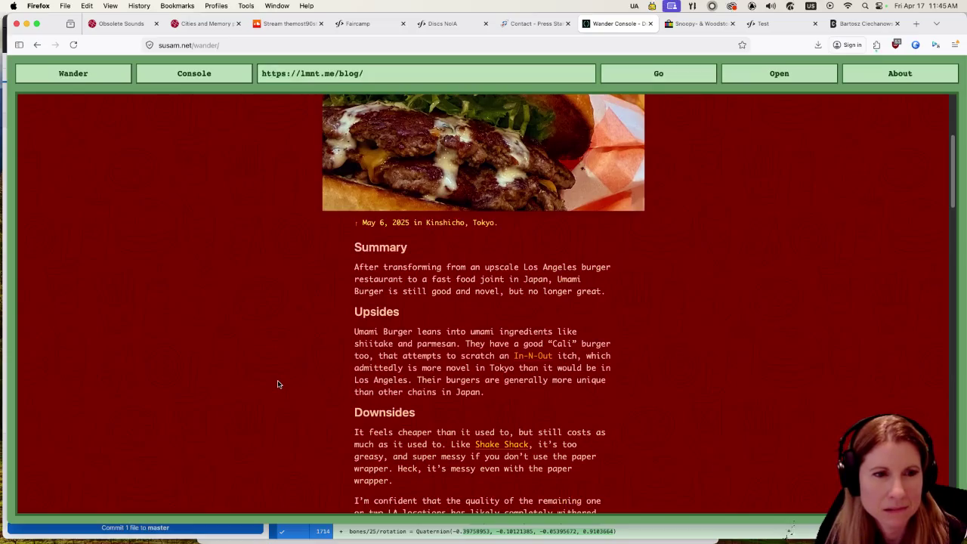
scroll(276, 377, up, 5)
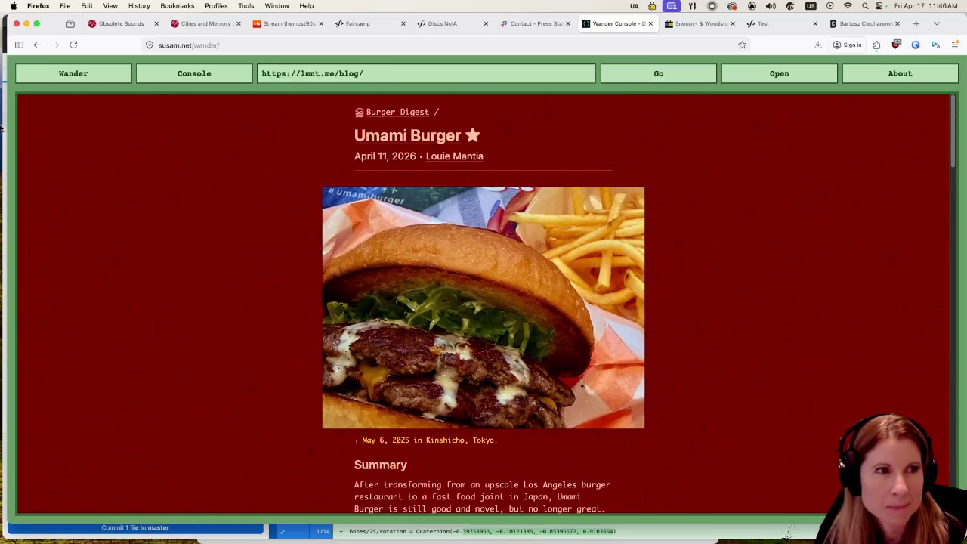
click(37, 44)
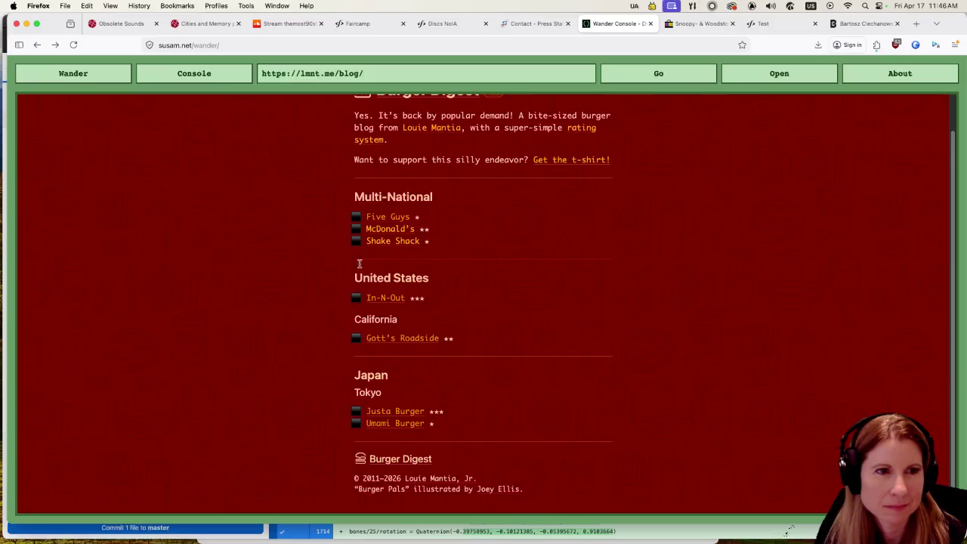
Peek at the McDonald's review, then open the Shake Shack review instead.
click(381, 230)
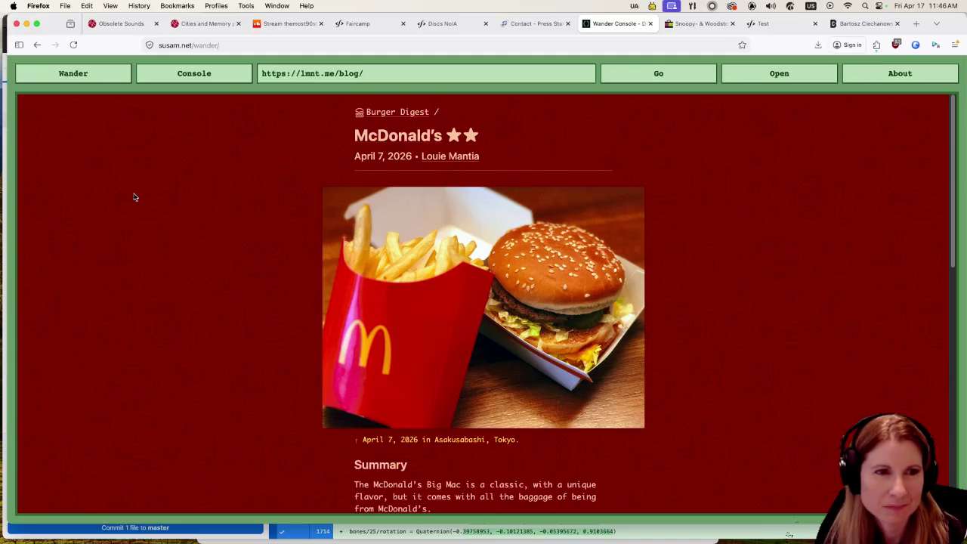
click(37, 44)
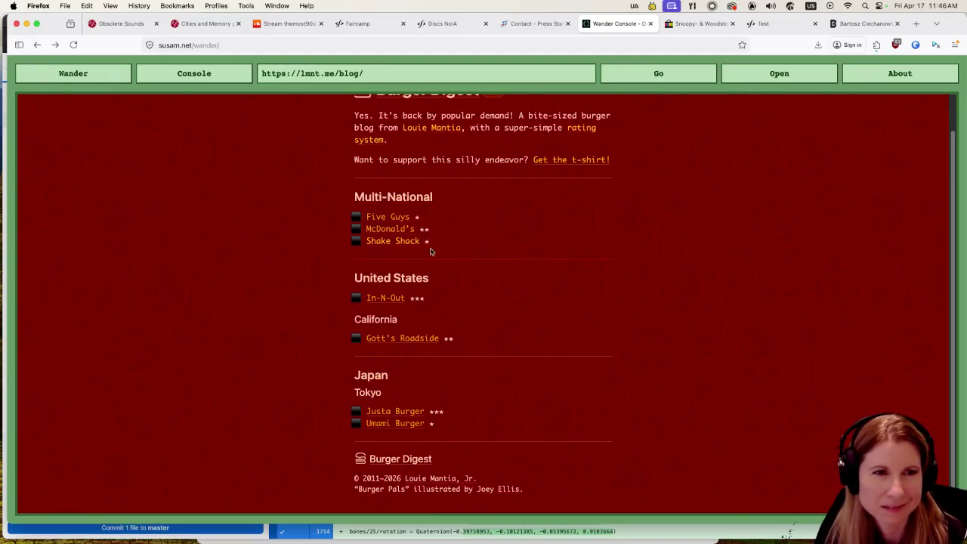
click(395, 242)
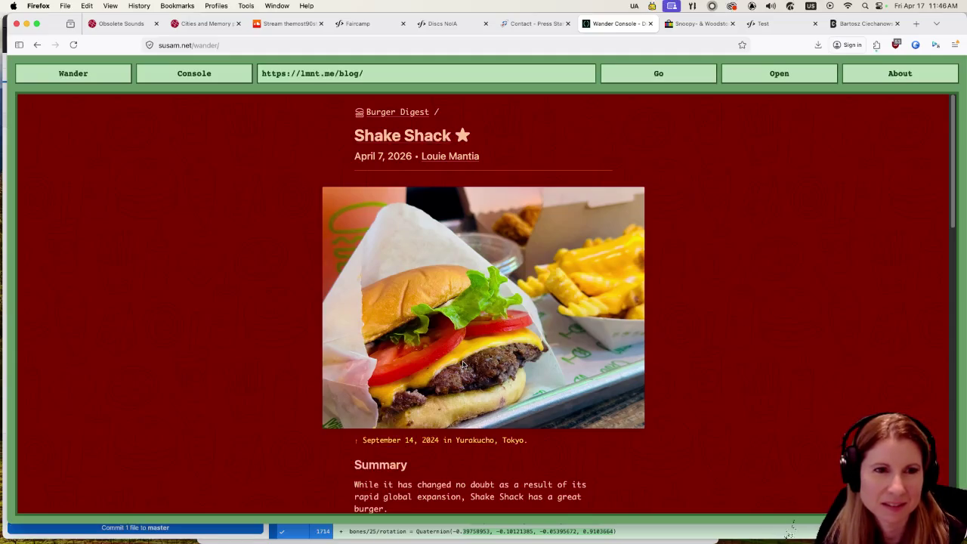
Read the one-star Shake Shack review to 'Once a Literal Shack', then return to the index.
scroll(445, 337, down, 2)
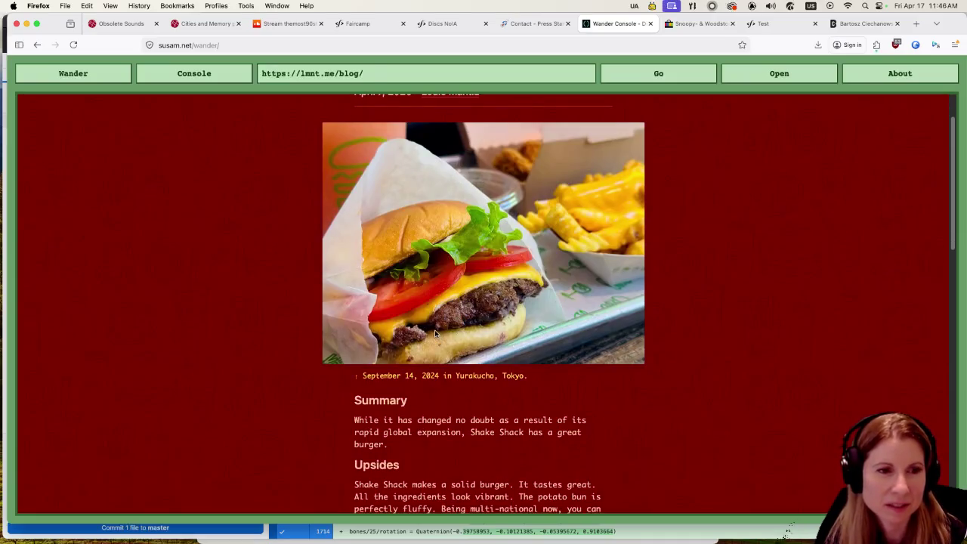
scroll(411, 338, up, 2)
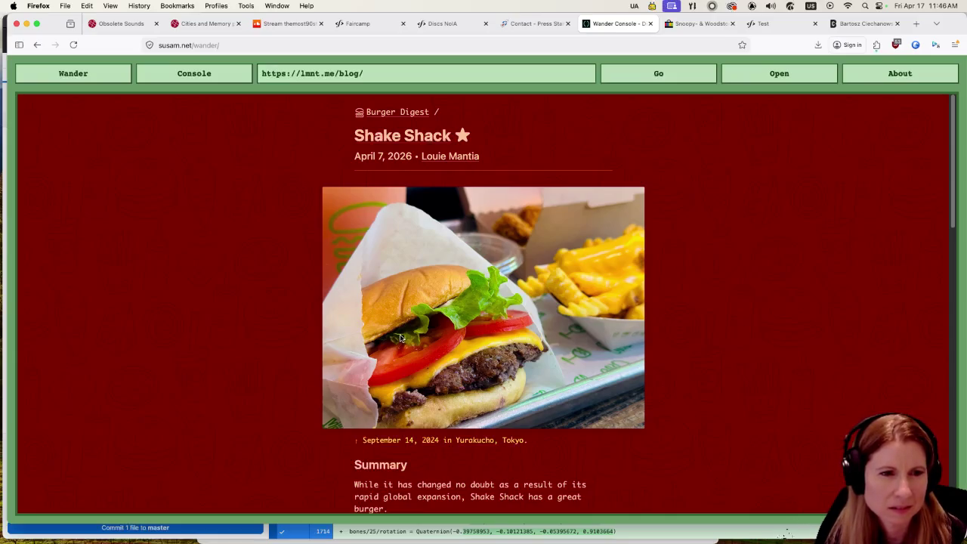
scroll(401, 338, down, 4)
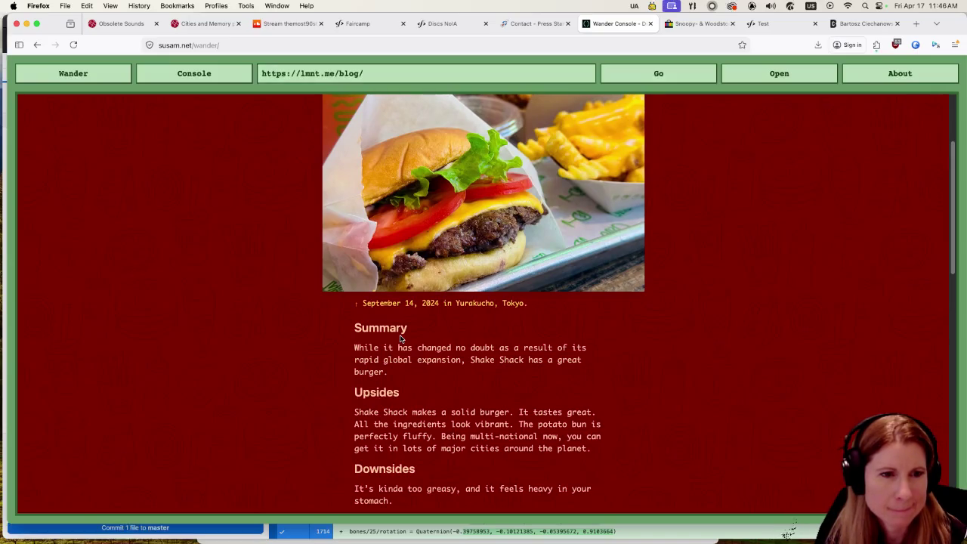
scroll(400, 338, down, 4)
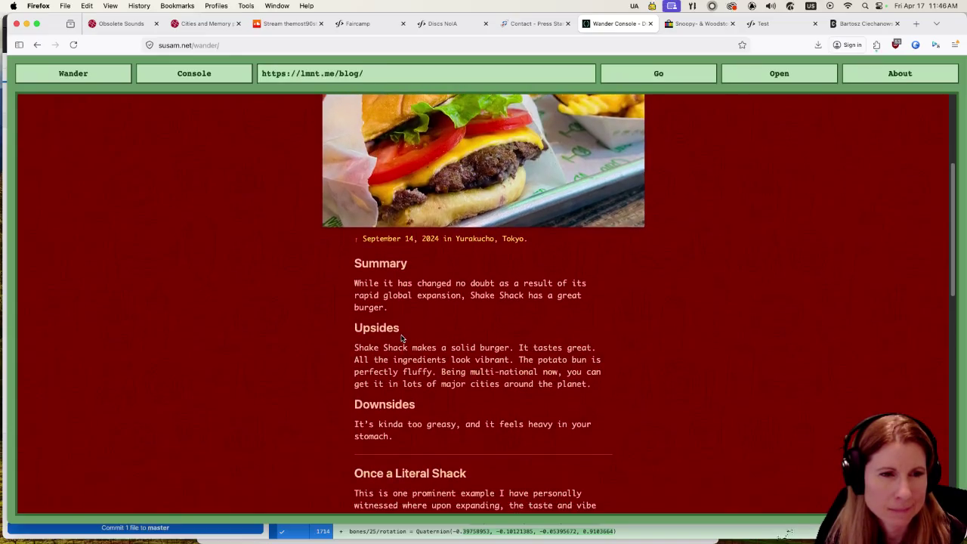
scroll(281, 355, down, 8)
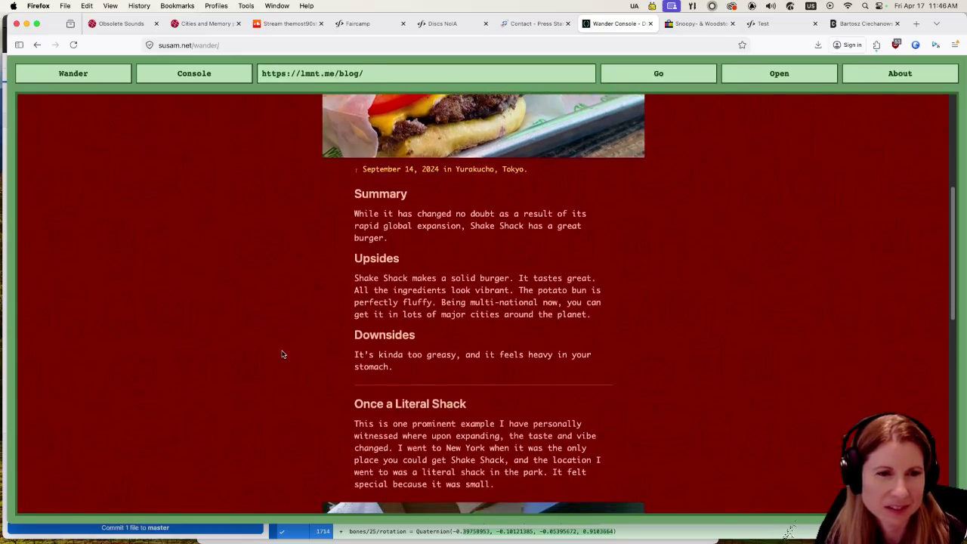
scroll(279, 359, down, 2)
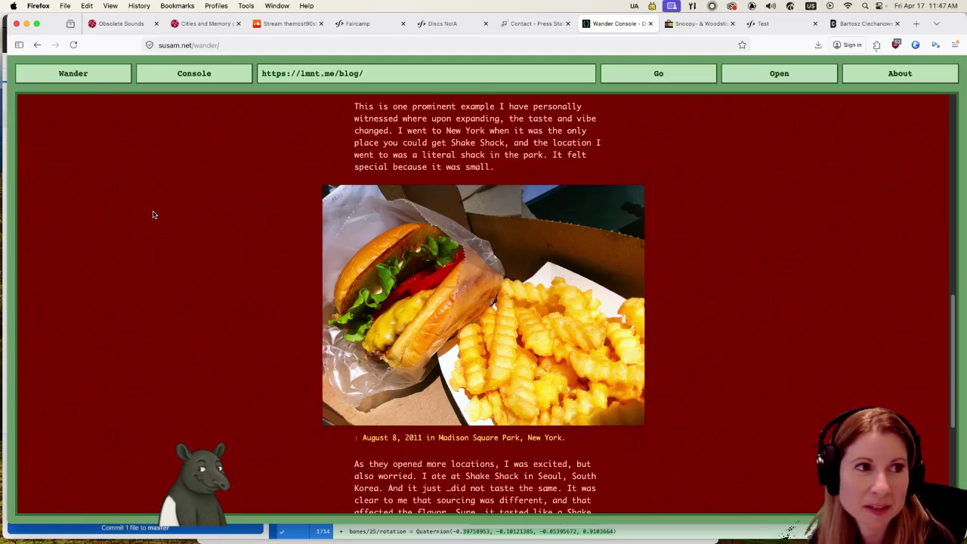
click(36, 44)
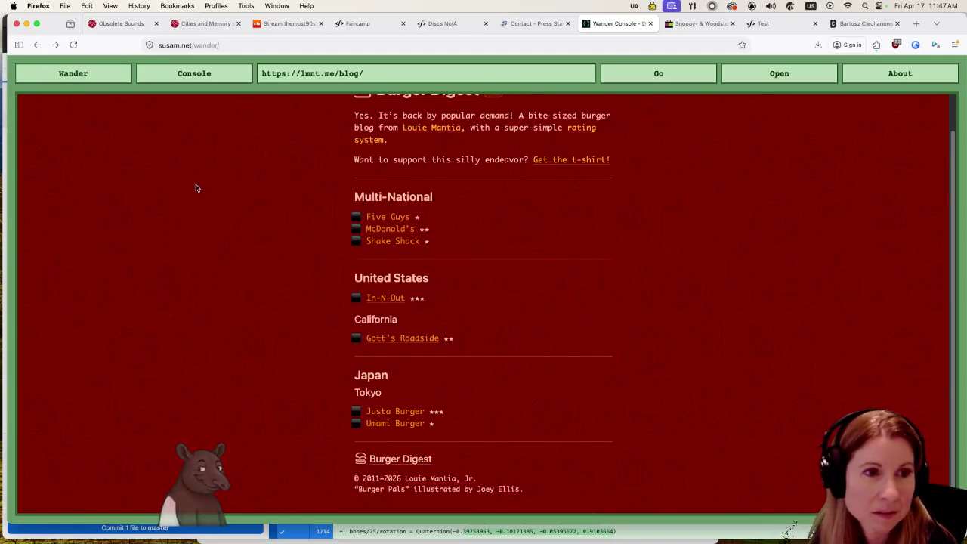
Skim the index's Multi-National, United States and Japan burger listings, Five Guys to Umami Burger.
scroll(235, 309, up, 1)
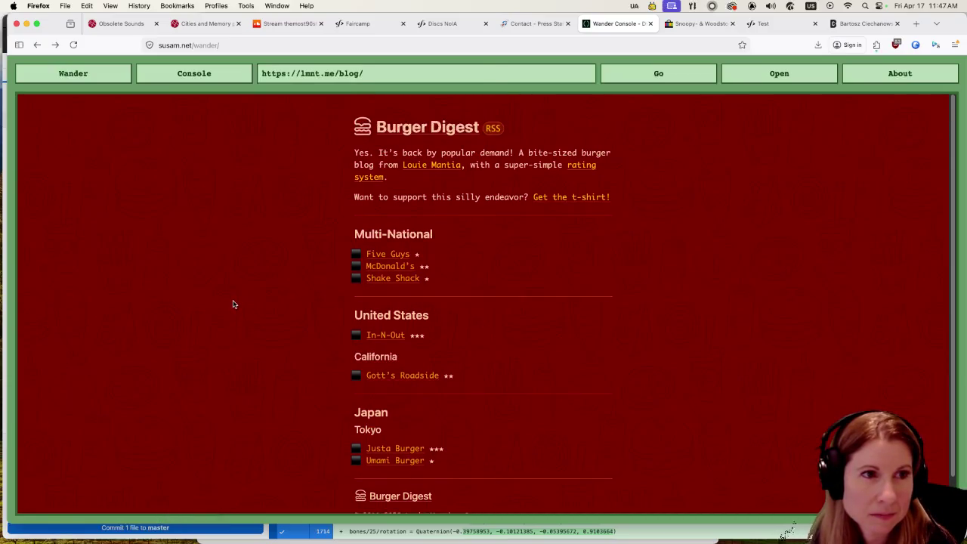
scroll(233, 304, down, 1)
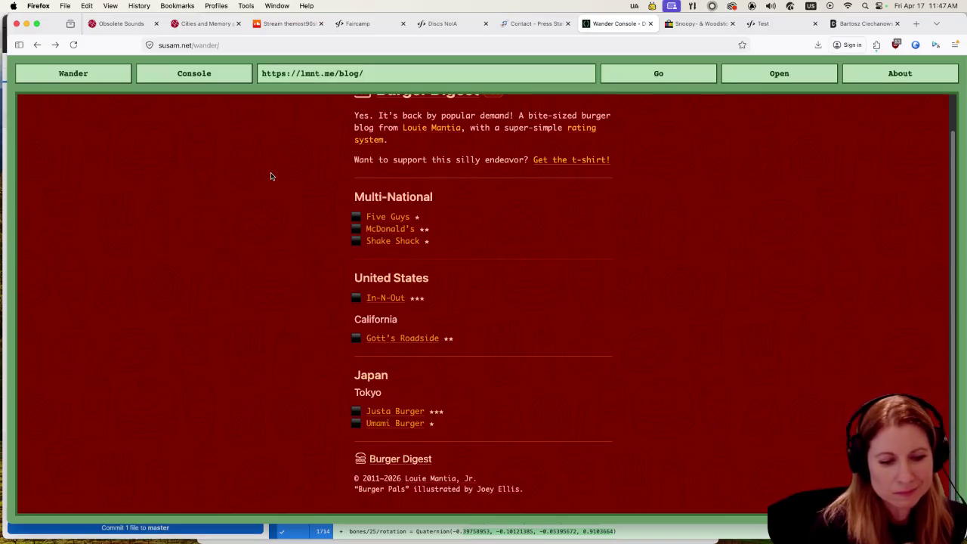
Wander to a new random site, 100r.ca, and scroll through it.
click(103, 80)
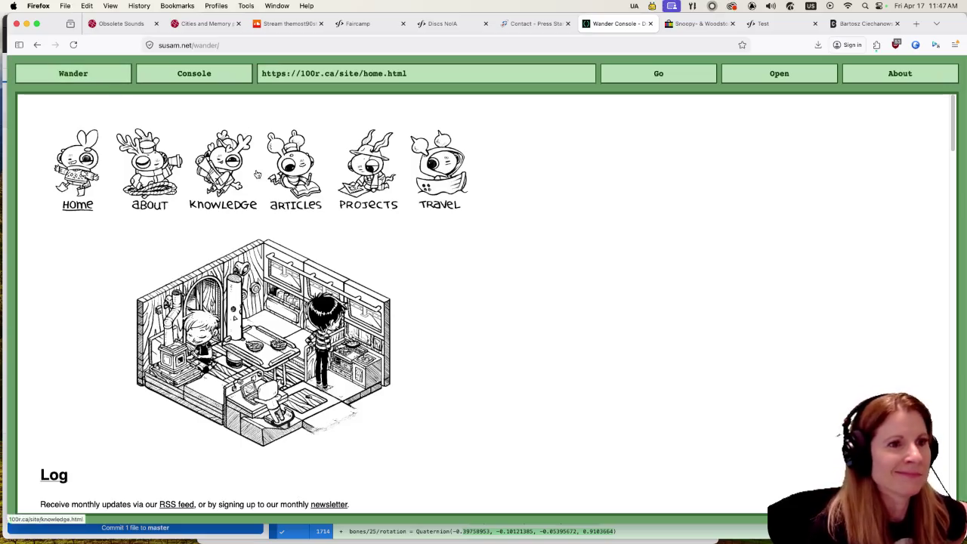
scroll(644, 341, down, 3)
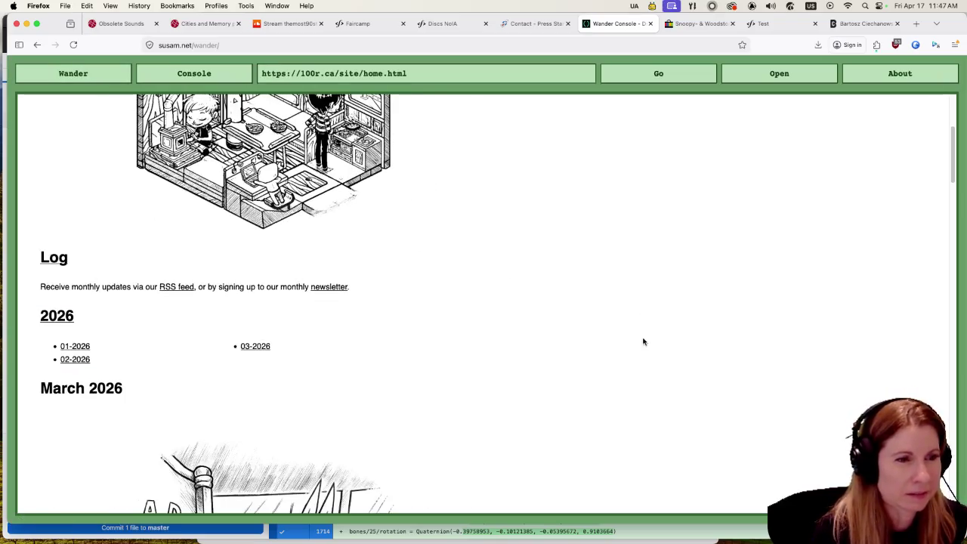
scroll(638, 344, down, 3)
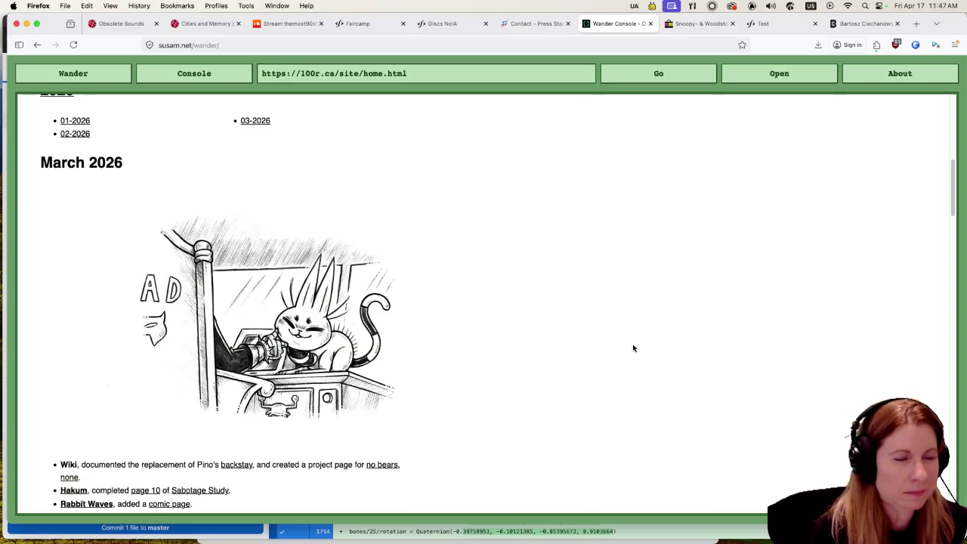
scroll(633, 347, down, 3)
scroll(631, 341, up, 10)
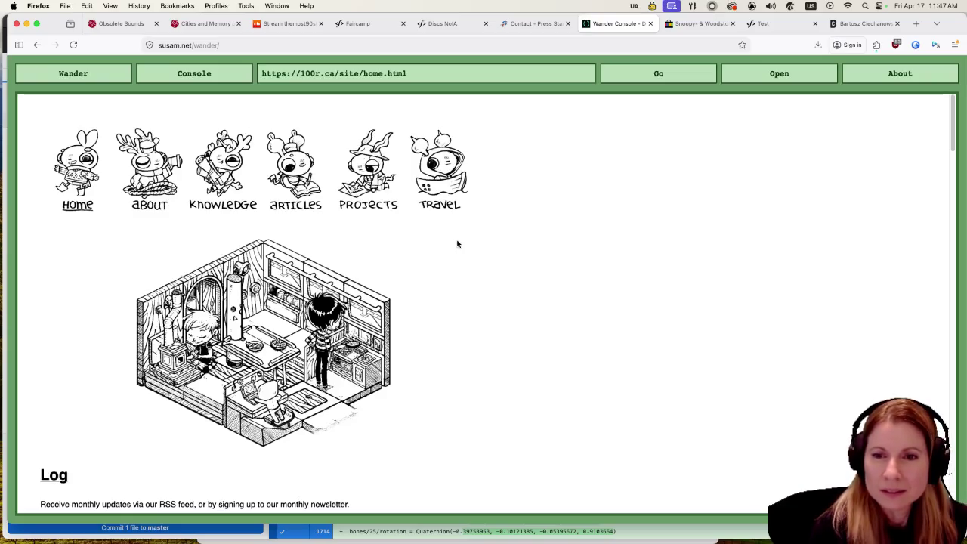
Hop past jon-e.net to the Cogitate blog at bjro.dev, skim it, and wander onward.
click(94, 74)
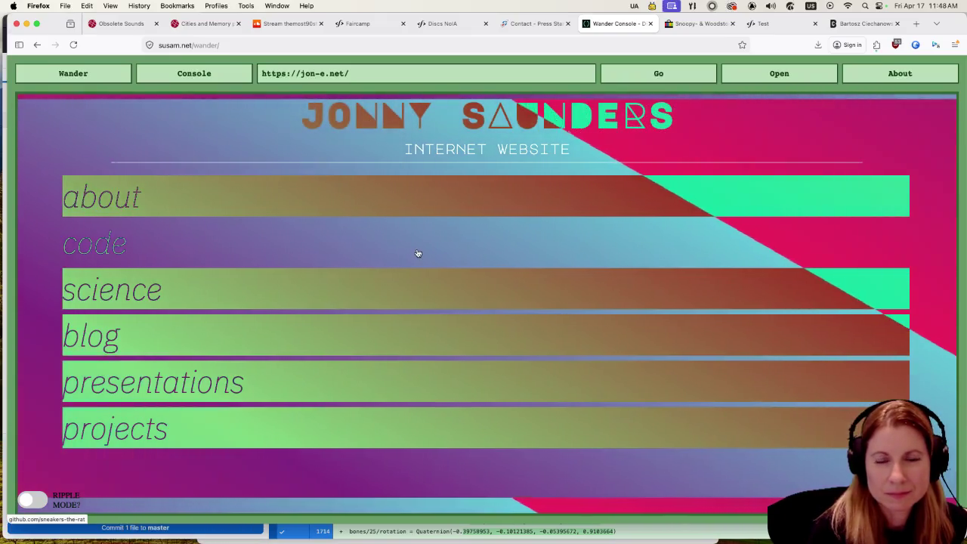
click(75, 73)
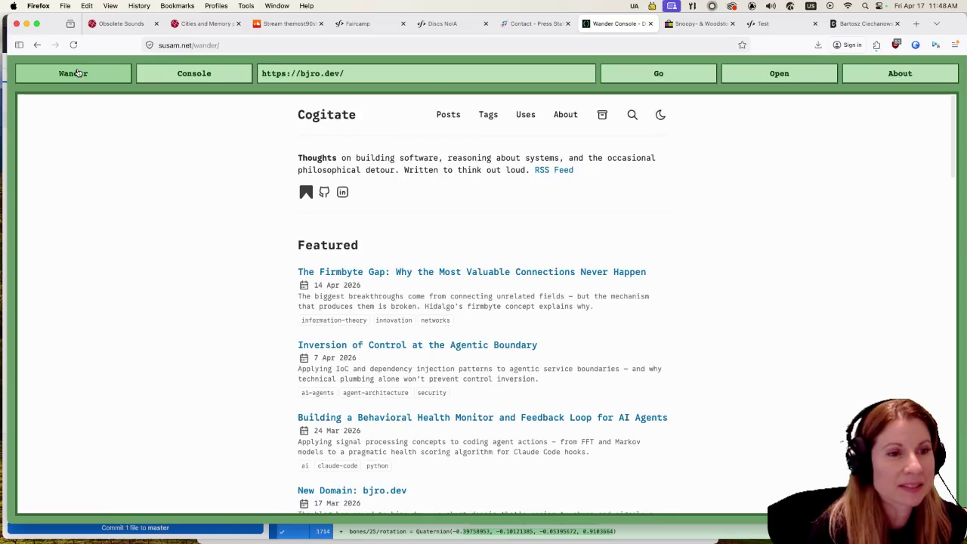
scroll(154, 291, down, 5)
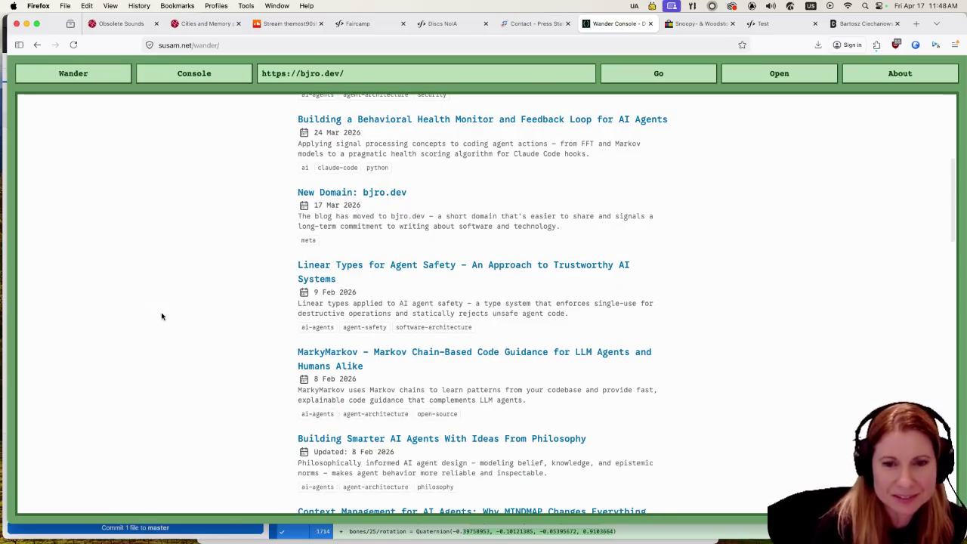
scroll(128, 302, up, 4)
scroll(128, 303, up, 2)
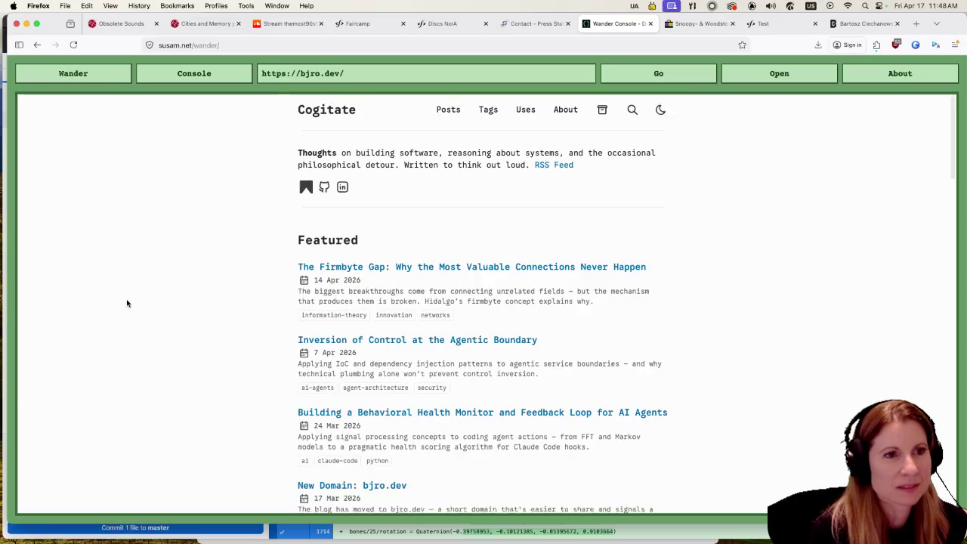
click(74, 78)
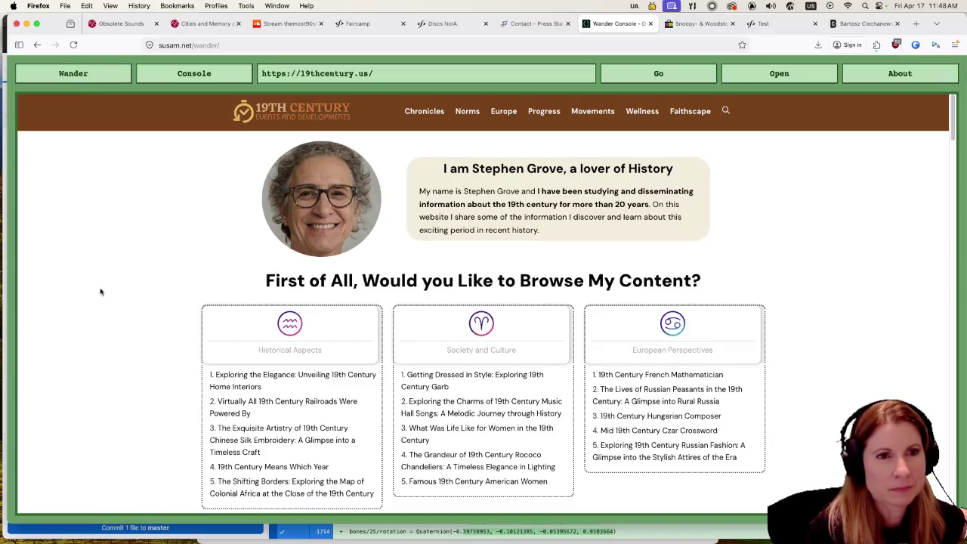
Scroll 19thcentury.us down to its latest articles, then back up to the themed topic lists.
scroll(84, 296, down, 1)
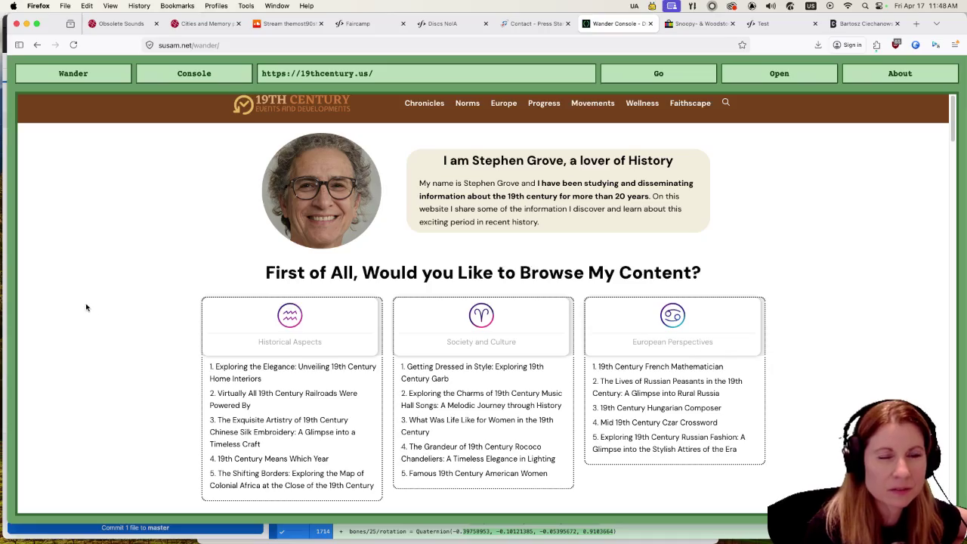
scroll(88, 309, down, 5)
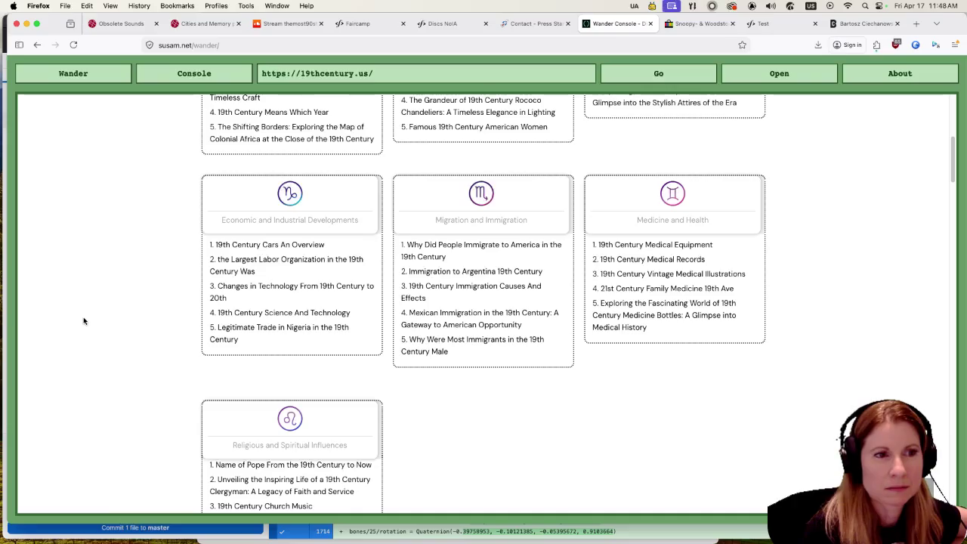
scroll(84, 321, down, 10)
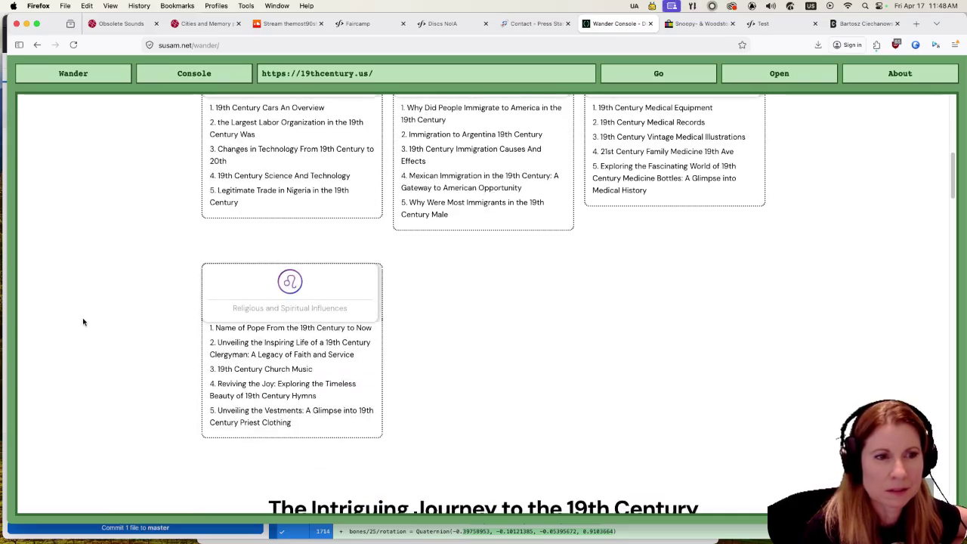
scroll(79, 321, down, 10)
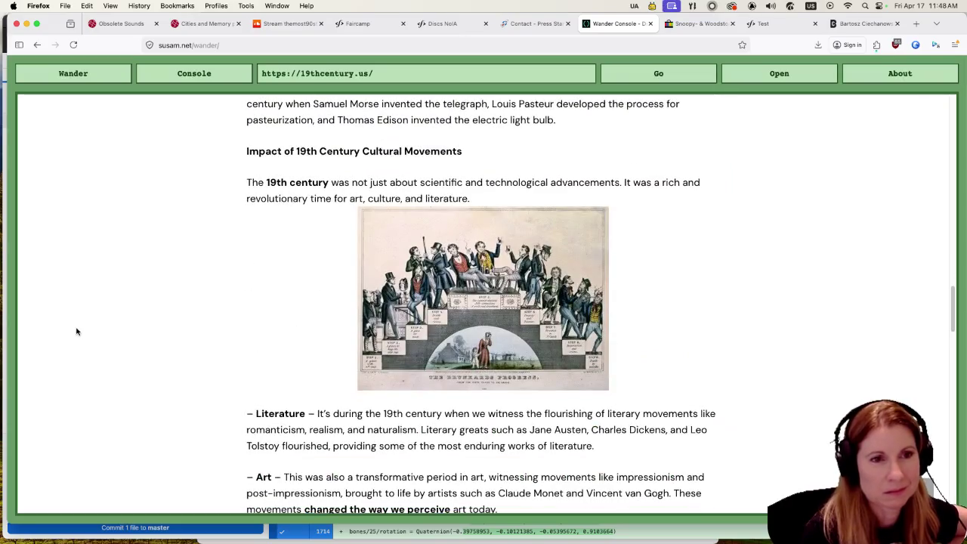
scroll(76, 334, down, 8)
scroll(73, 342, down, 4)
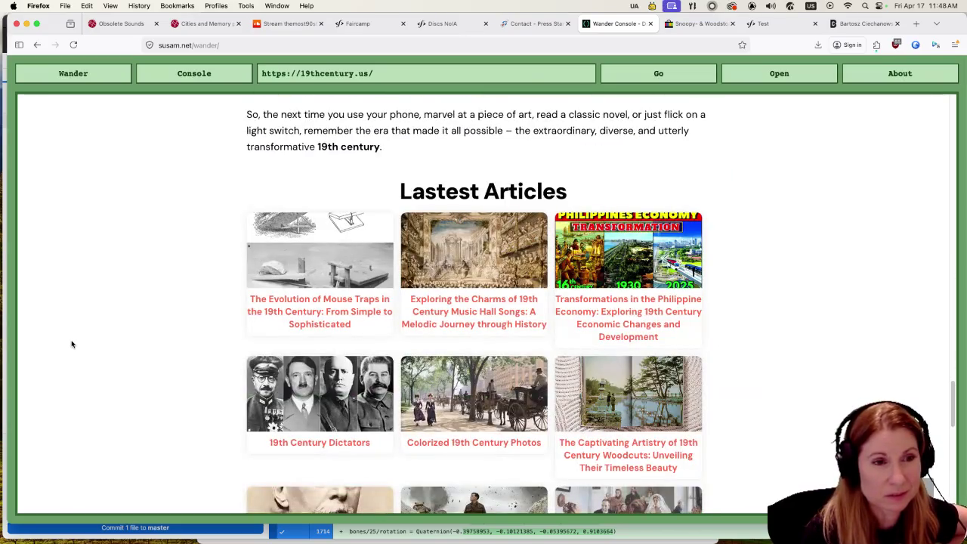
scroll(68, 344, down, 7)
scroll(63, 346, down, 3)
scroll(75, 349, up, 20)
scroll(87, 354, up, 15)
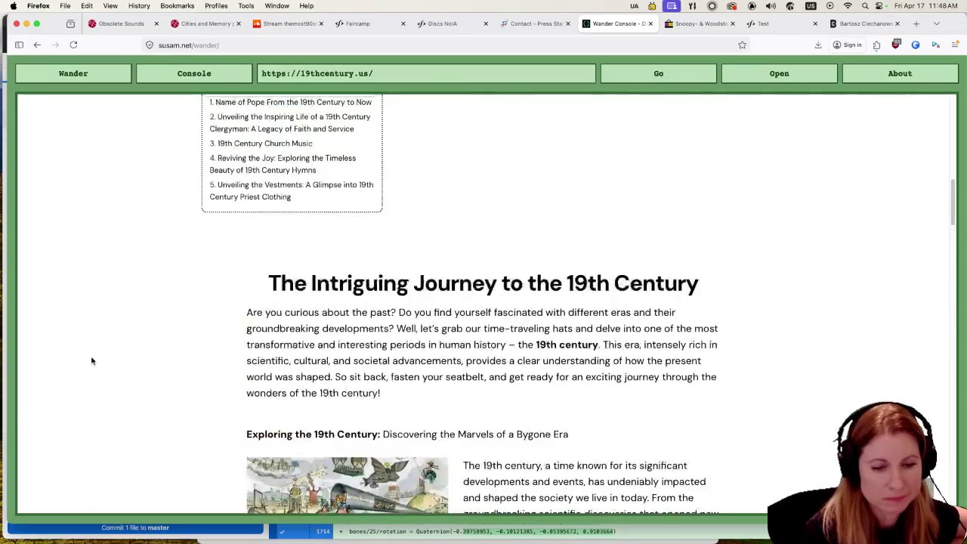
Wander past cosmic.voyage, jimmyhmiller.com and okmij.org to Entropic Thoughts and skim its Value Per Word list.
click(62, 81)
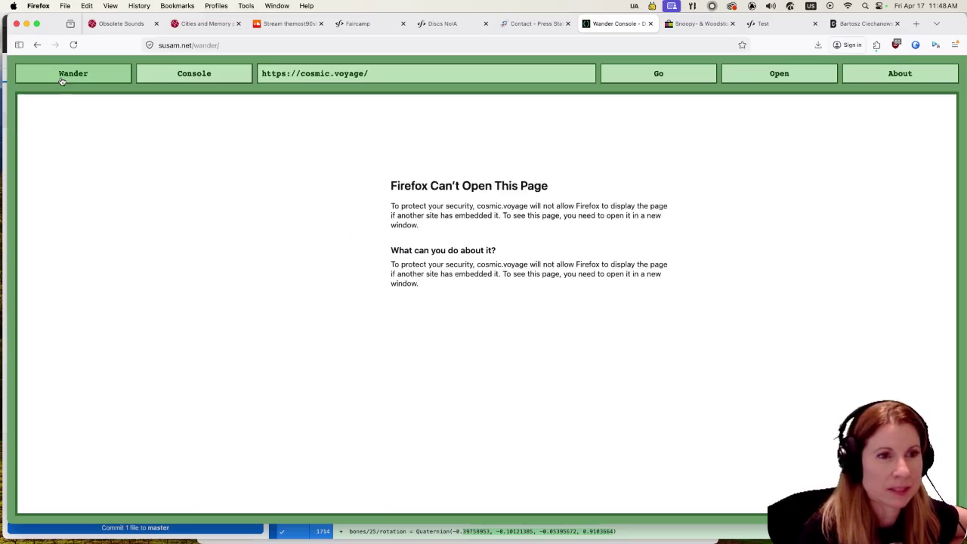
click(62, 72)
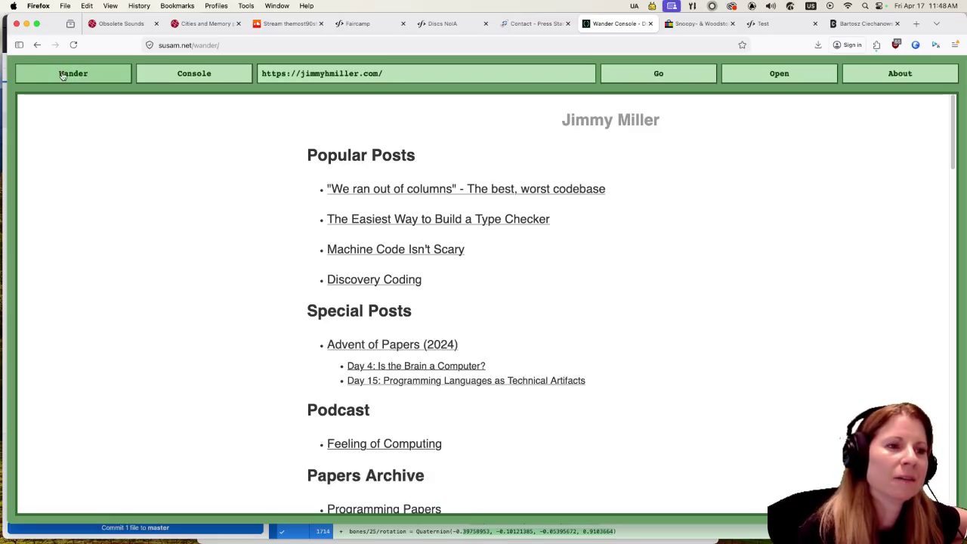
click(63, 75)
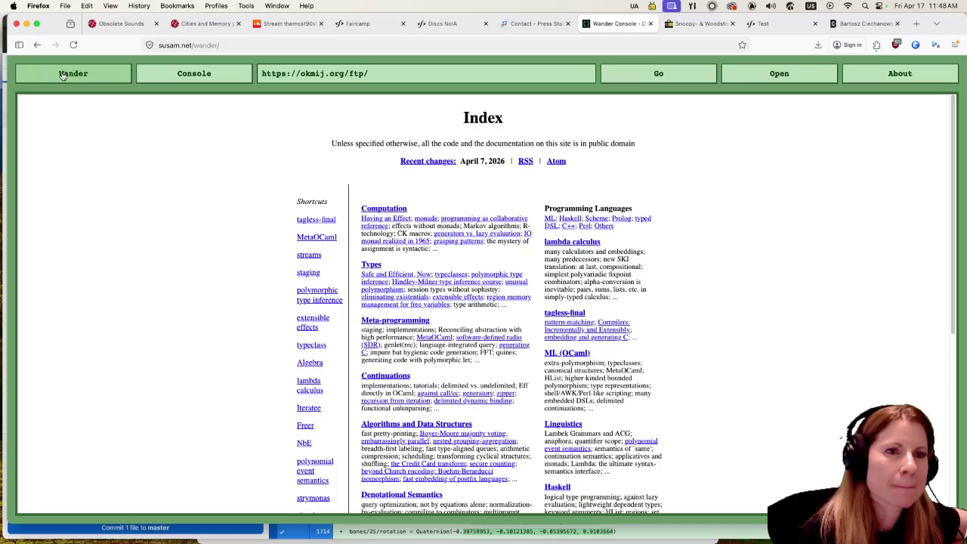
click(62, 75)
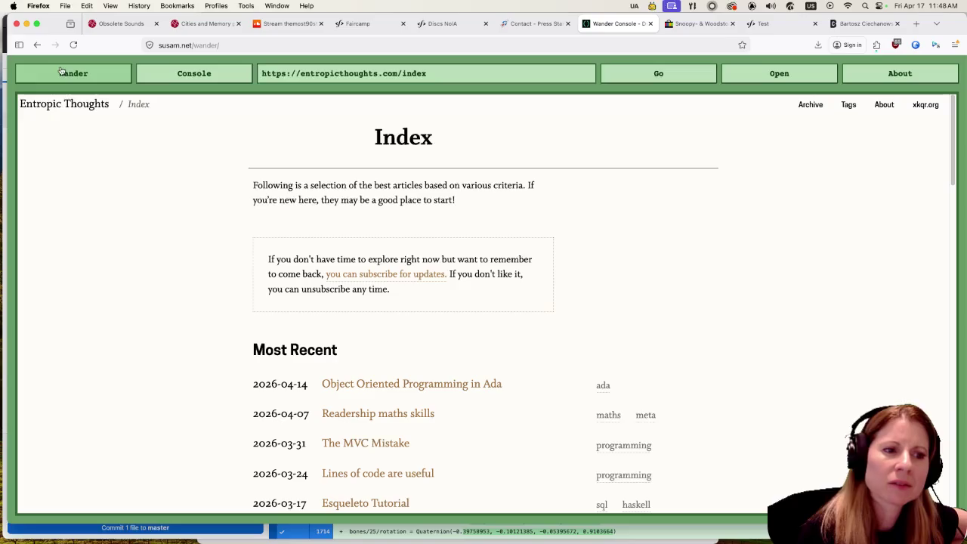
scroll(78, 298, down, 5)
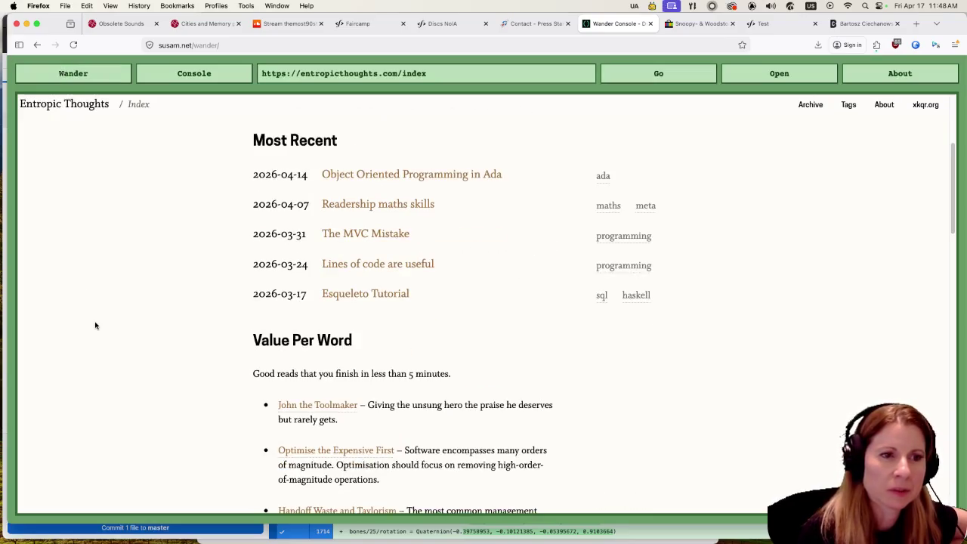
scroll(61, 317, down, 5)
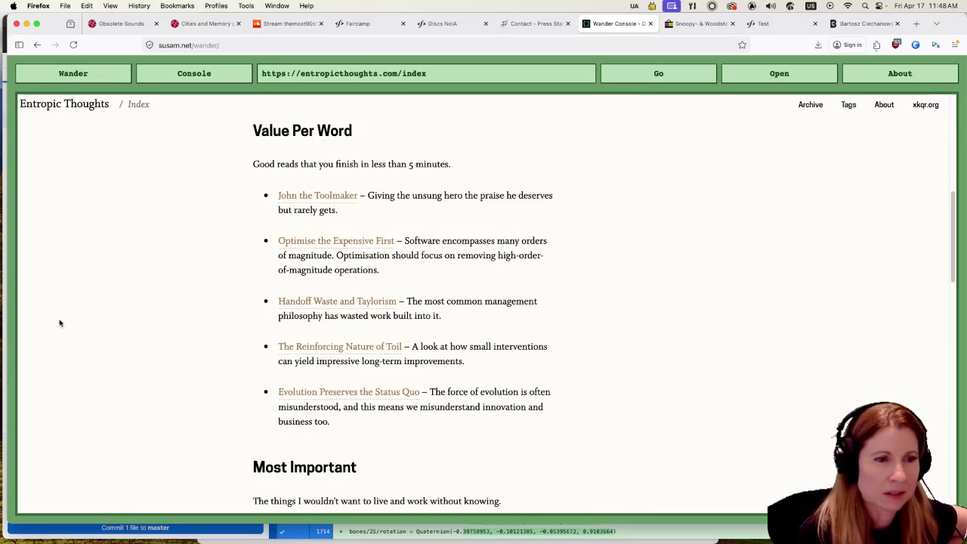
scroll(61, 314, up, 10)
Load The Pudding's 'The Big [Censored] Theory', skim down to the Youku video, then wander on.
click(75, 73)
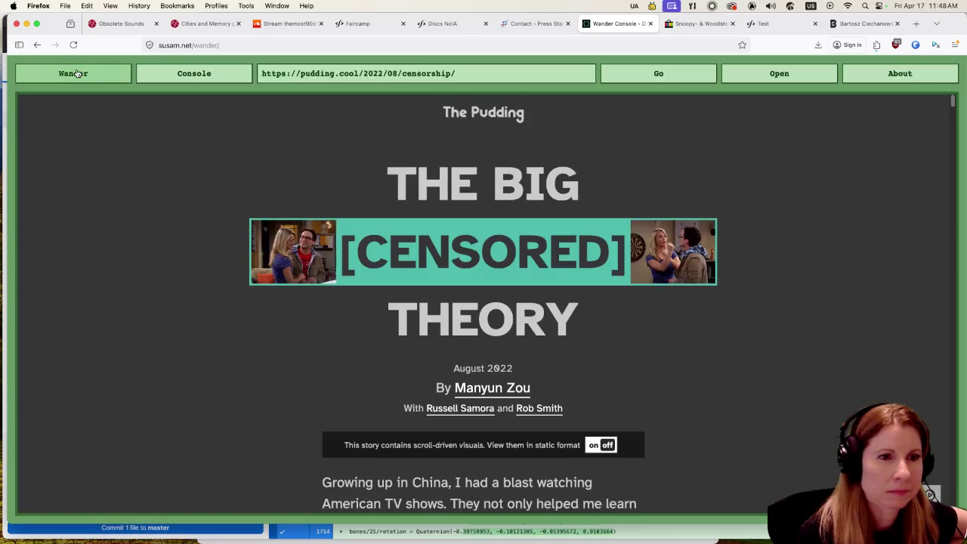
scroll(173, 322, down, 5)
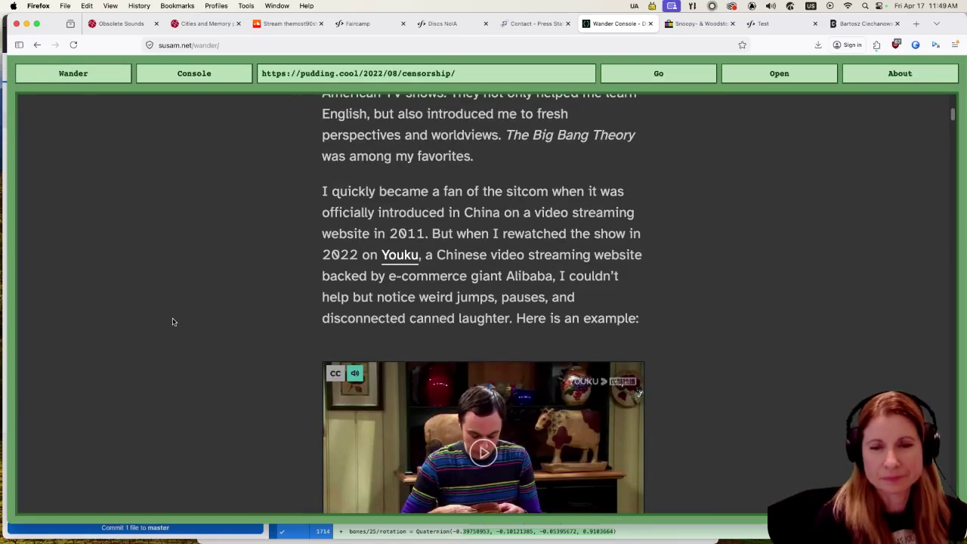
scroll(173, 322, up, 5)
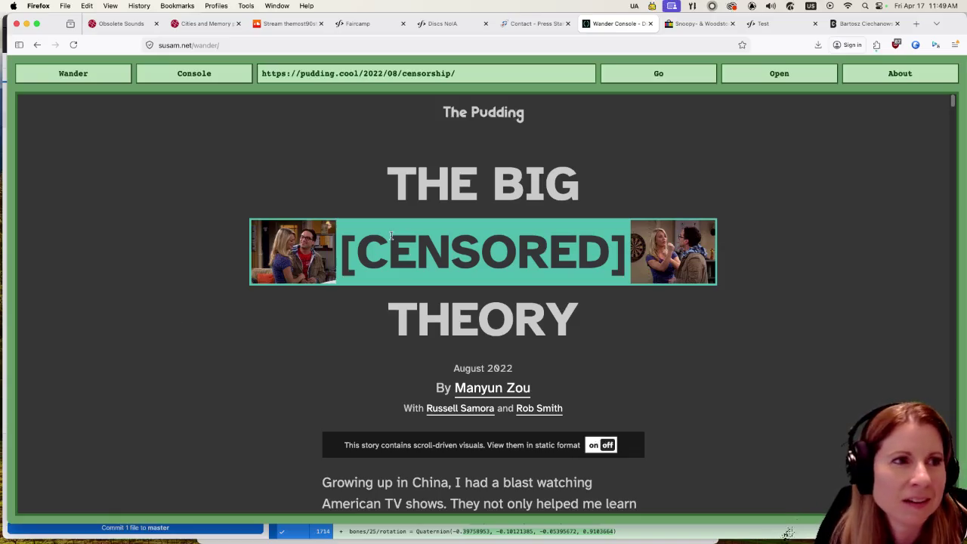
click(93, 76)
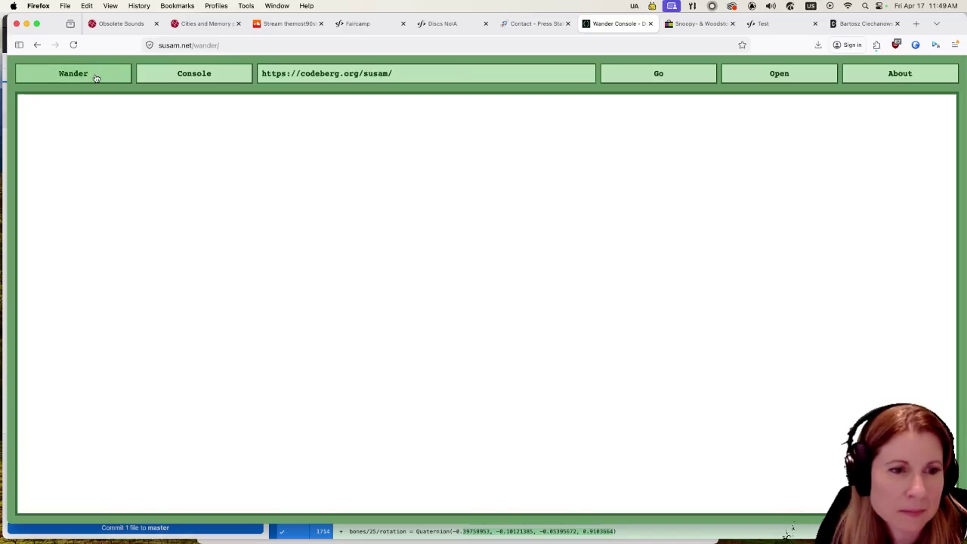
Skip codeberg.org, scroll the Heresy site at heresy.isbrill.com, then pass a jolleycomics.com Not Acceptable error.
click(96, 77)
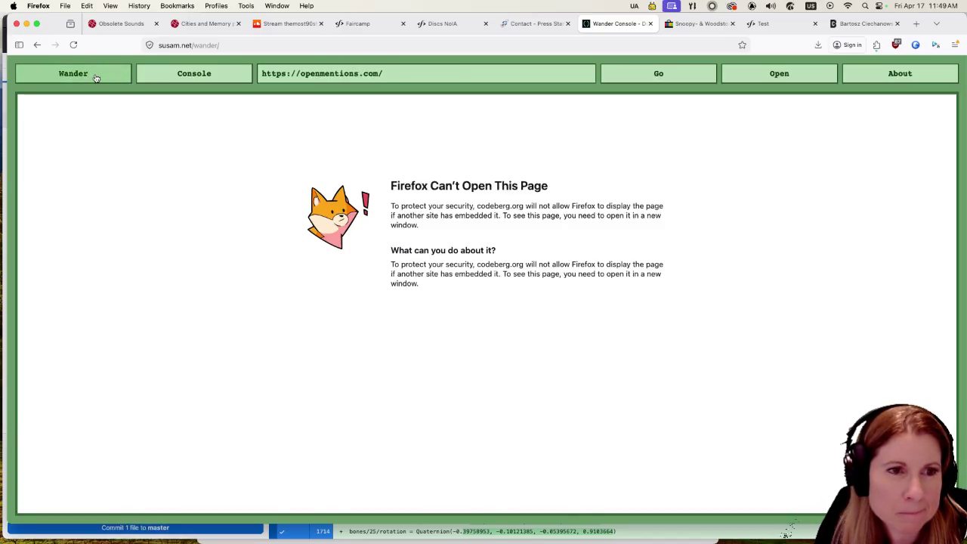
click(96, 78)
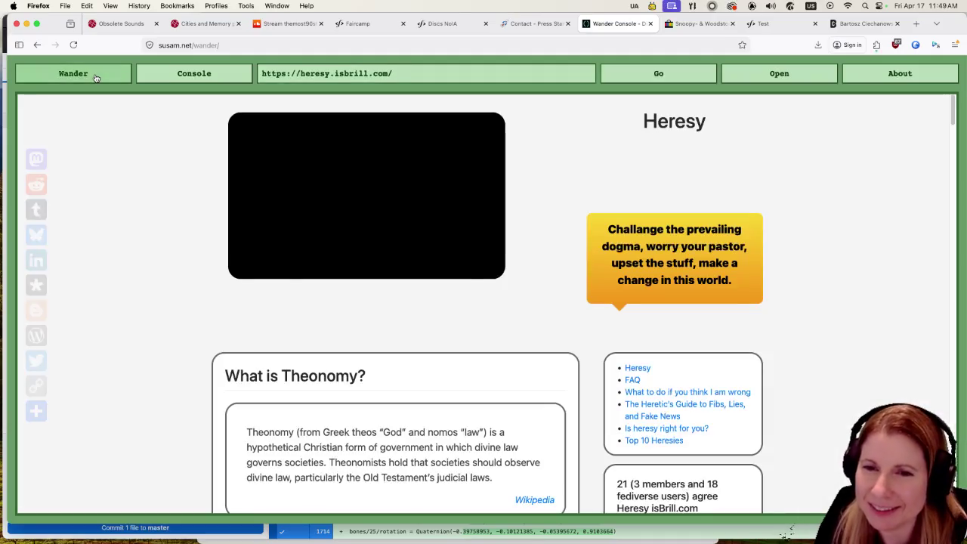
scroll(505, 400, down, 3)
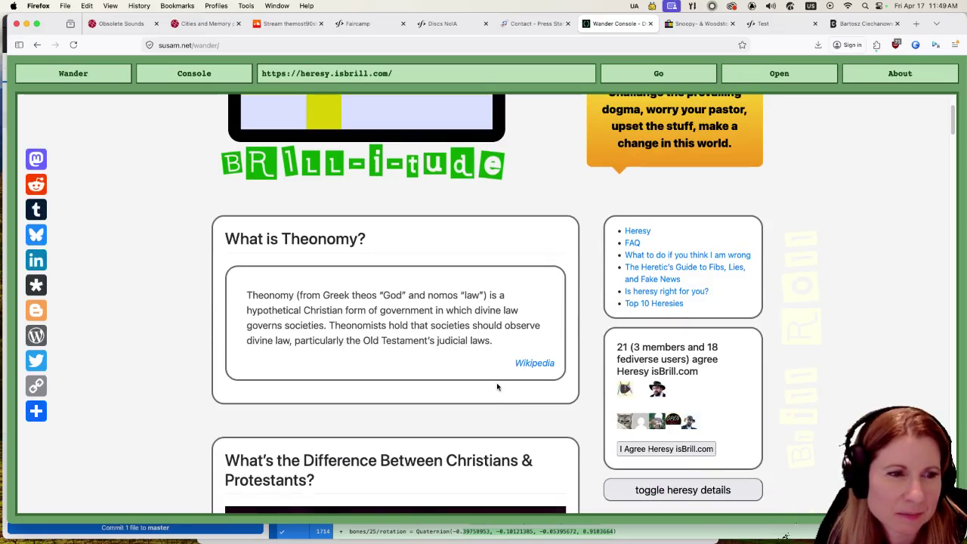
scroll(505, 400, down, 5)
scroll(496, 393, down, 5)
scroll(490, 392, down, 5)
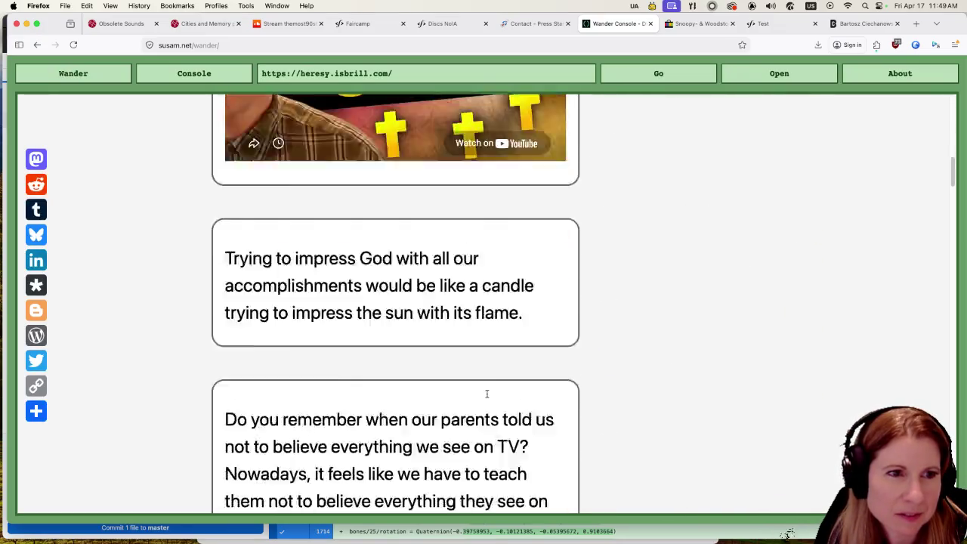
click(91, 76)
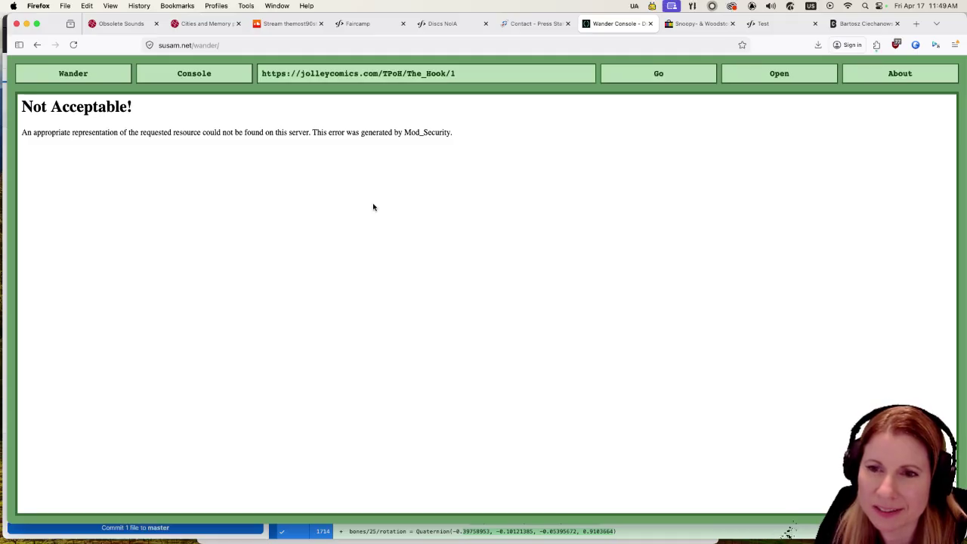
click(98, 77)
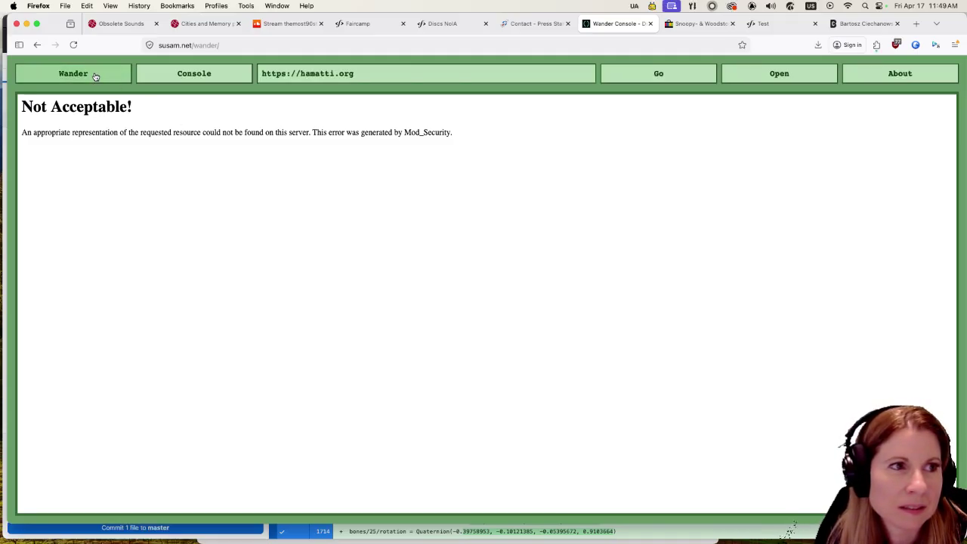
Wander from hamatti.org to blog.doony.me's Doony & Me page, then move focus off Firefox.
click(95, 76)
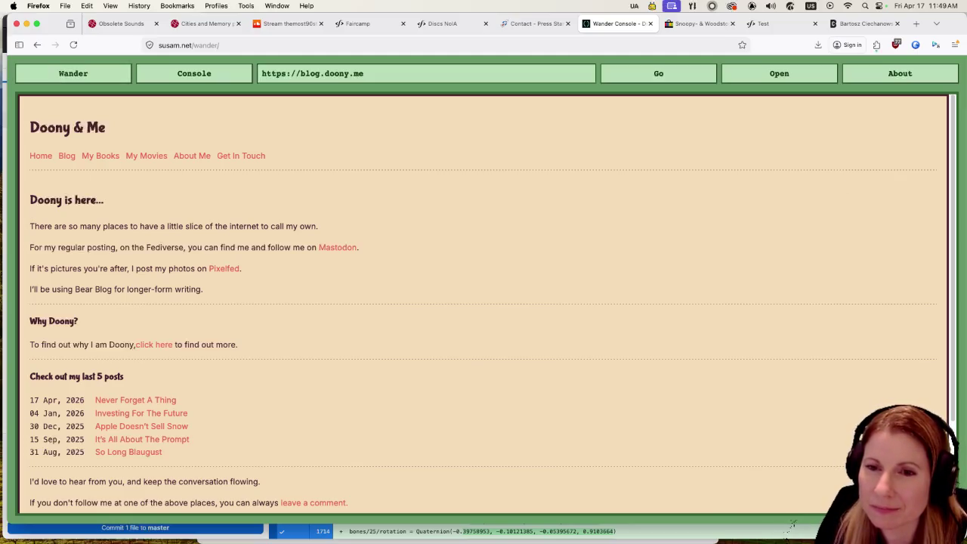
click(788, 531)
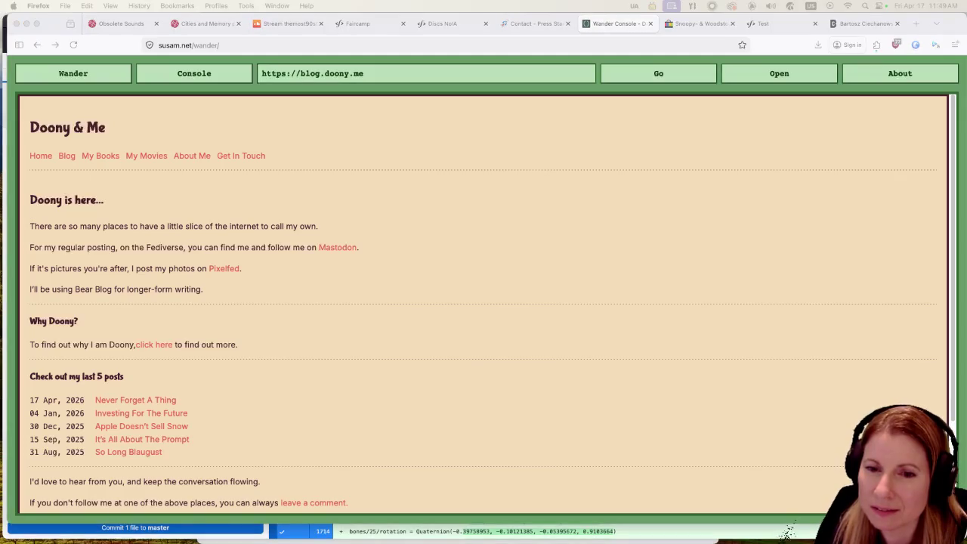